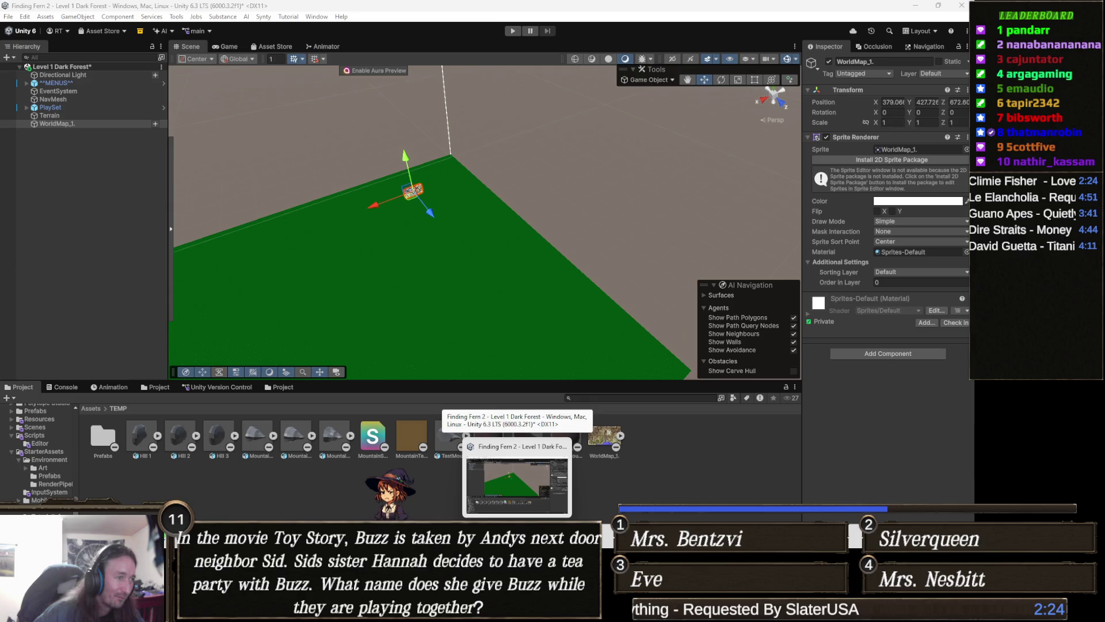
Step: Check the world map reference image, then return to Unity's Scene view near the map object
key("alt+Tab")
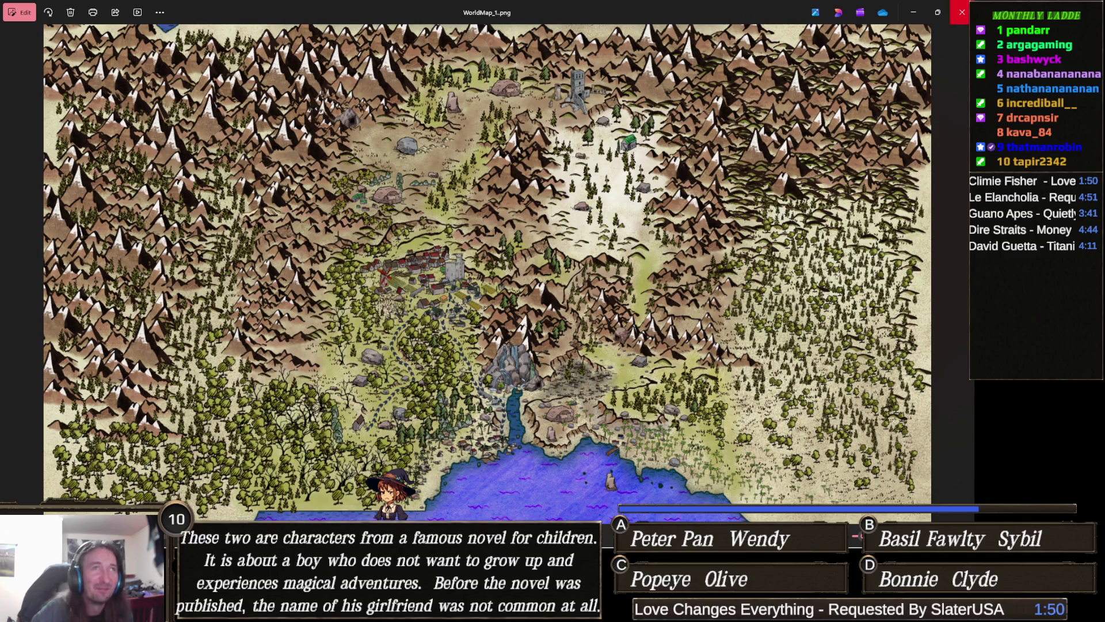
left_click(911, 12)
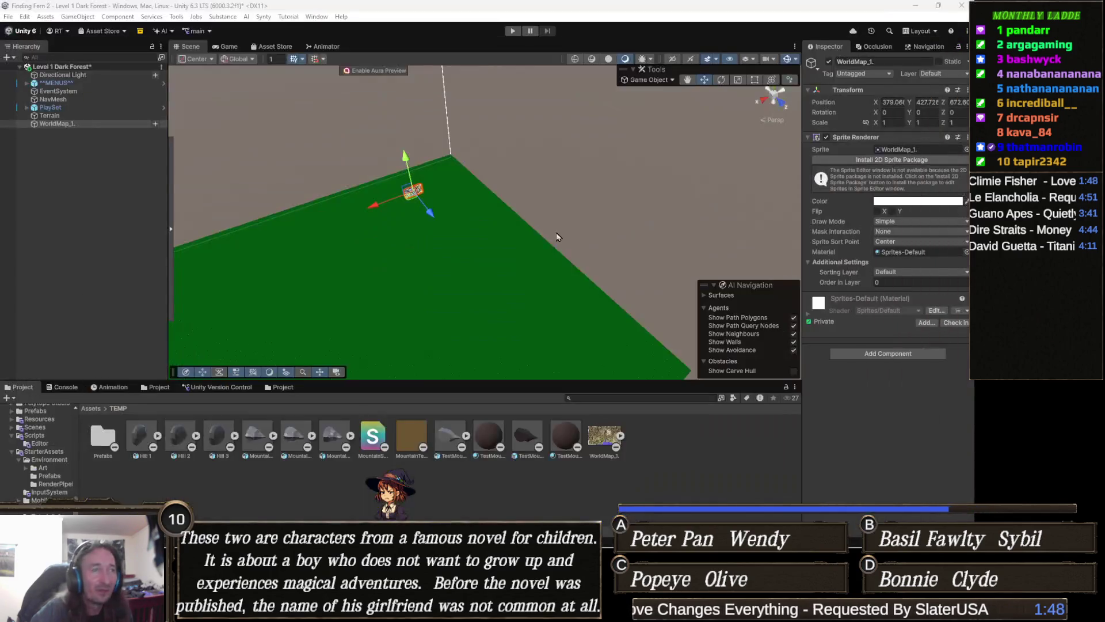
mouse_move(493, 256)
left_mouse_down()
mouse_move(476, 247)
mouse_move(481, 200)
left_mouse_up()
key("w")
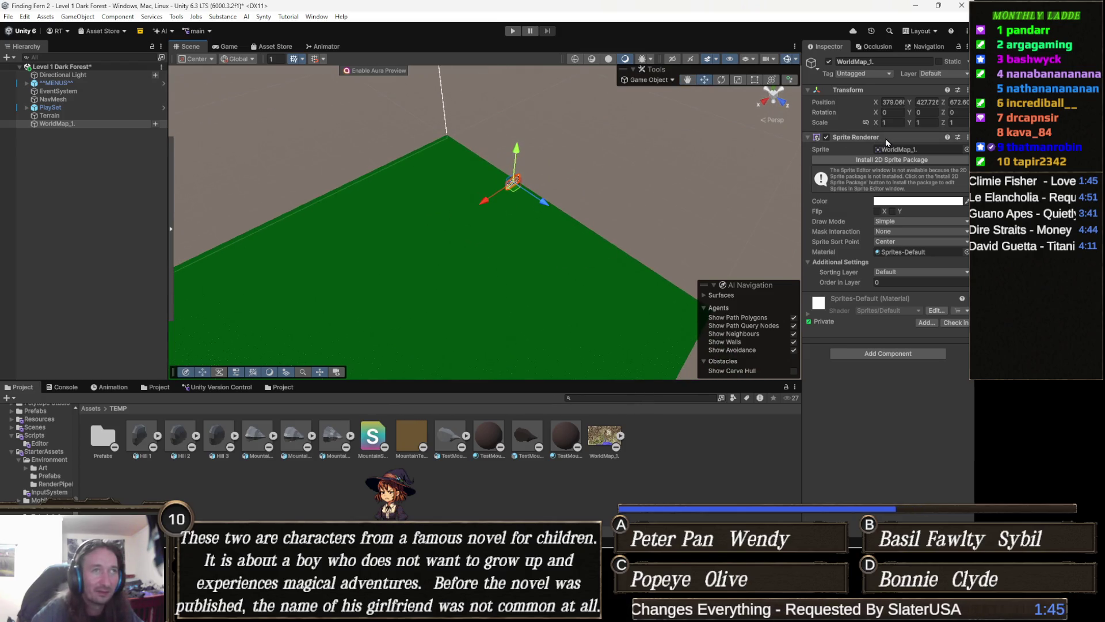
Step: Scale WorldMap_1 to 50 on every axis and orbit to view the enlarged map
left_click(897, 122)
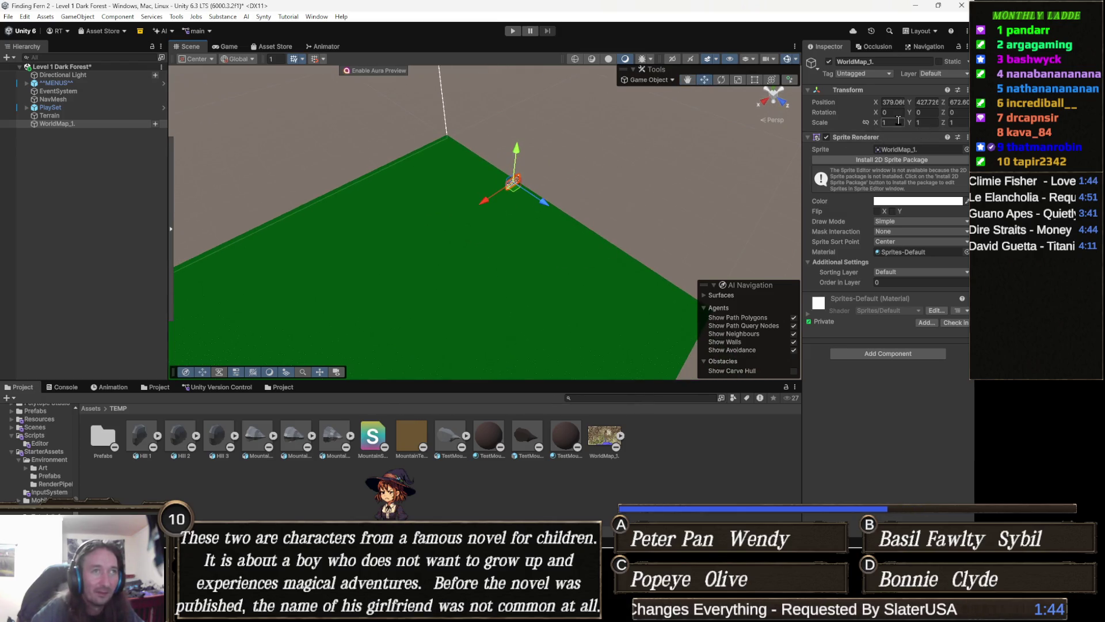
type("50")
key("Tab")
type("50")
key("Tab")
type("5")
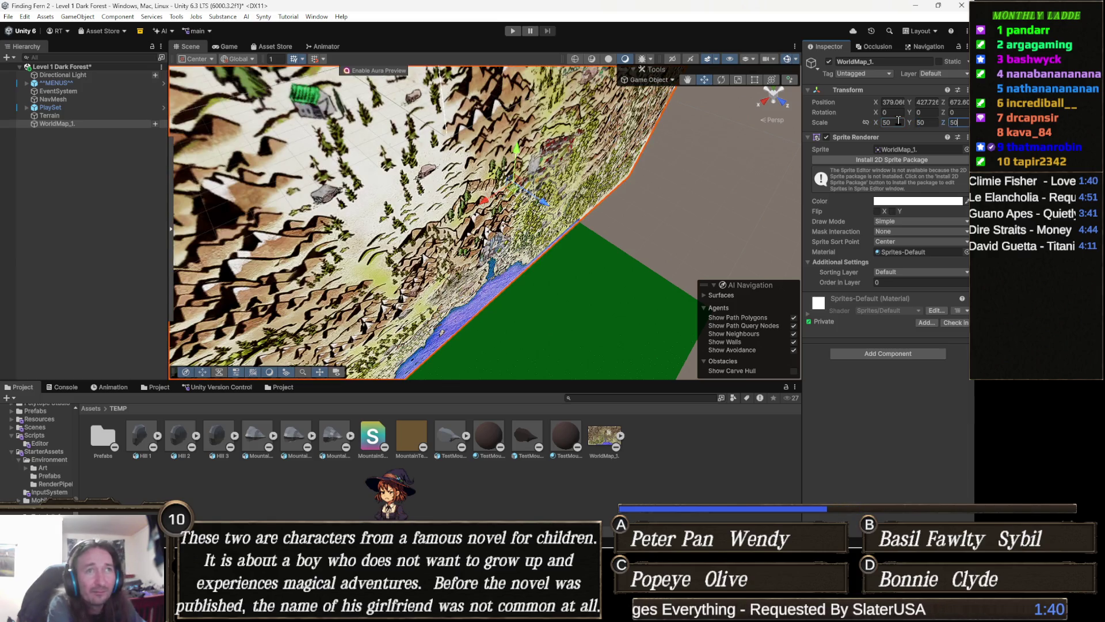
left_click_drag(662, 185, 703, 165)
scroll(517, 190, "down", 3)
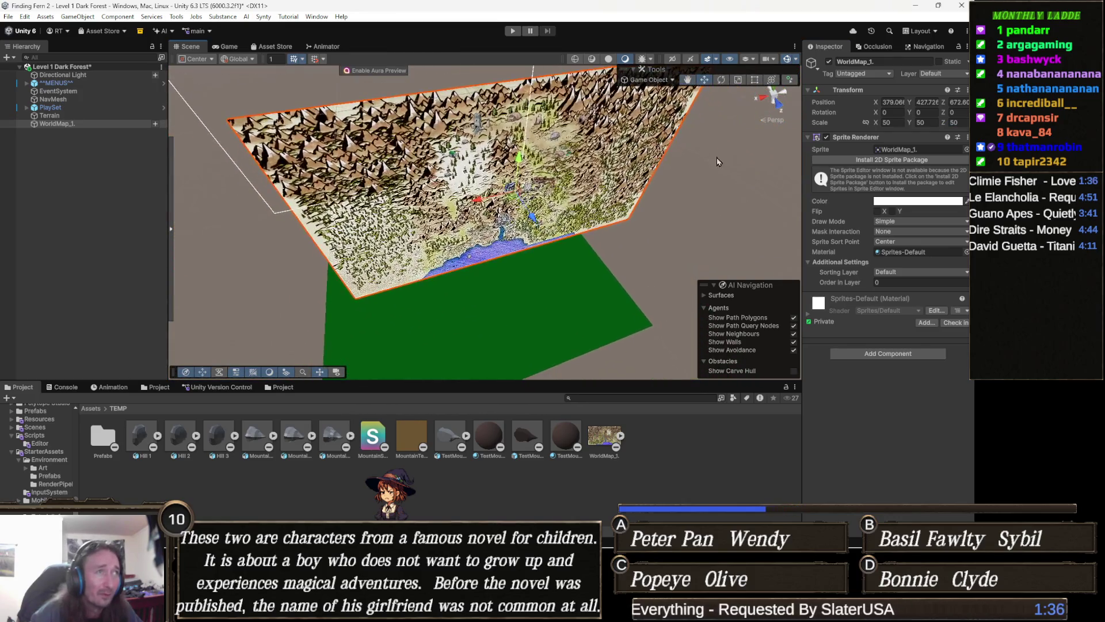
mouse_move(517, 190)
left_mouse_down()
mouse_move(562, 173)
mouse_move(574, 230)
left_mouse_up()
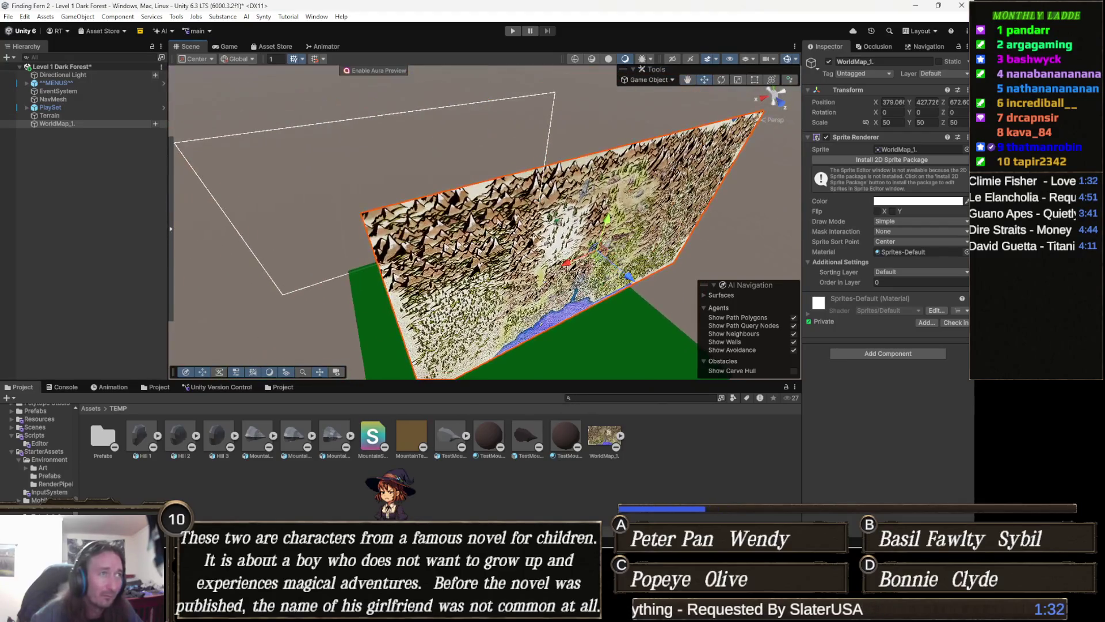
Step: Tilt WorldMap_1 flat with Rotation X -89, leaving Y rotation at 0
left_click(931, 112)
type("90")
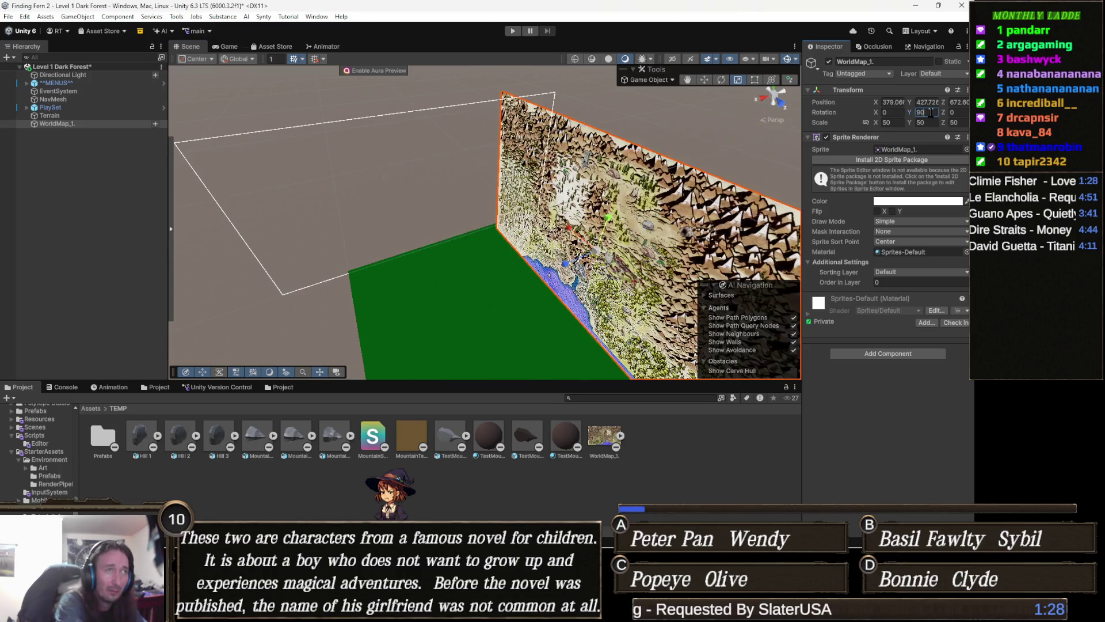
key("Escape")
key("Tab")
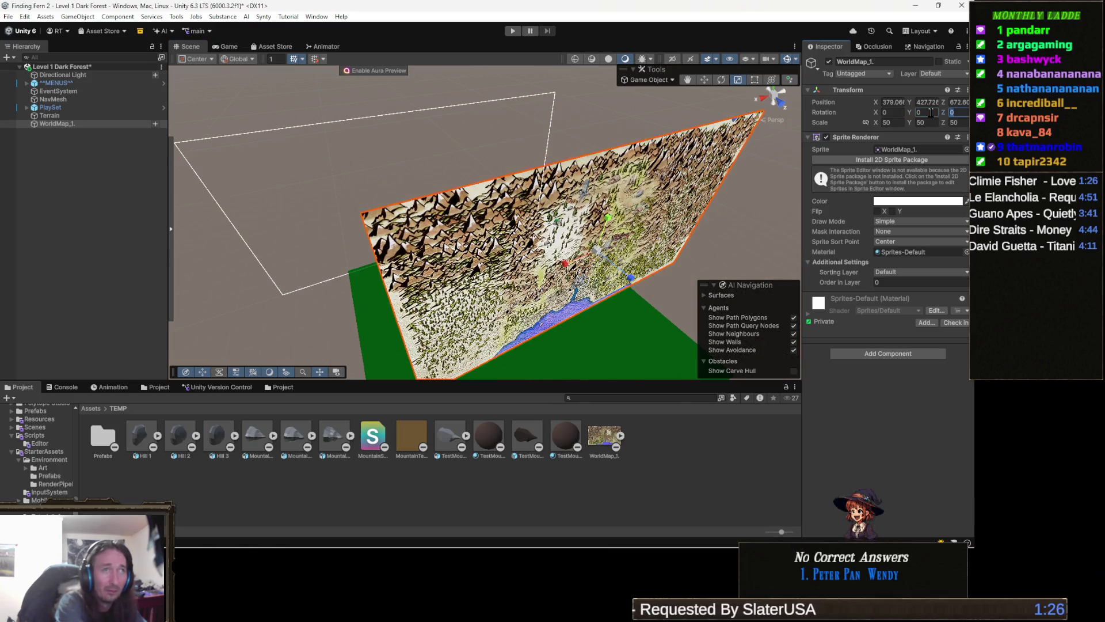
left_click(893, 114)
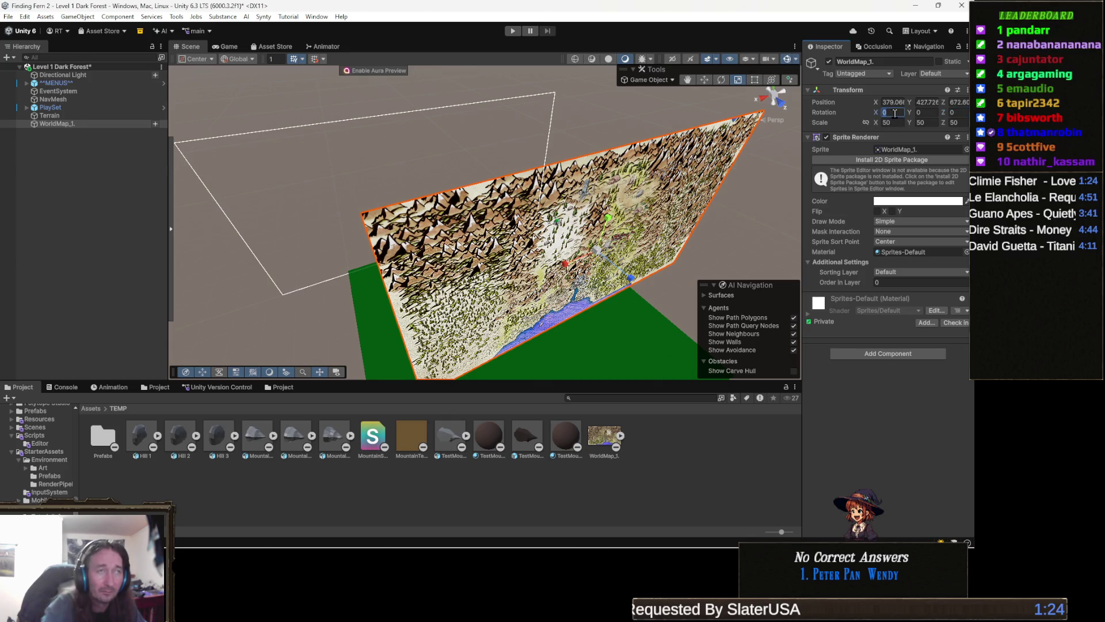
type("-8")
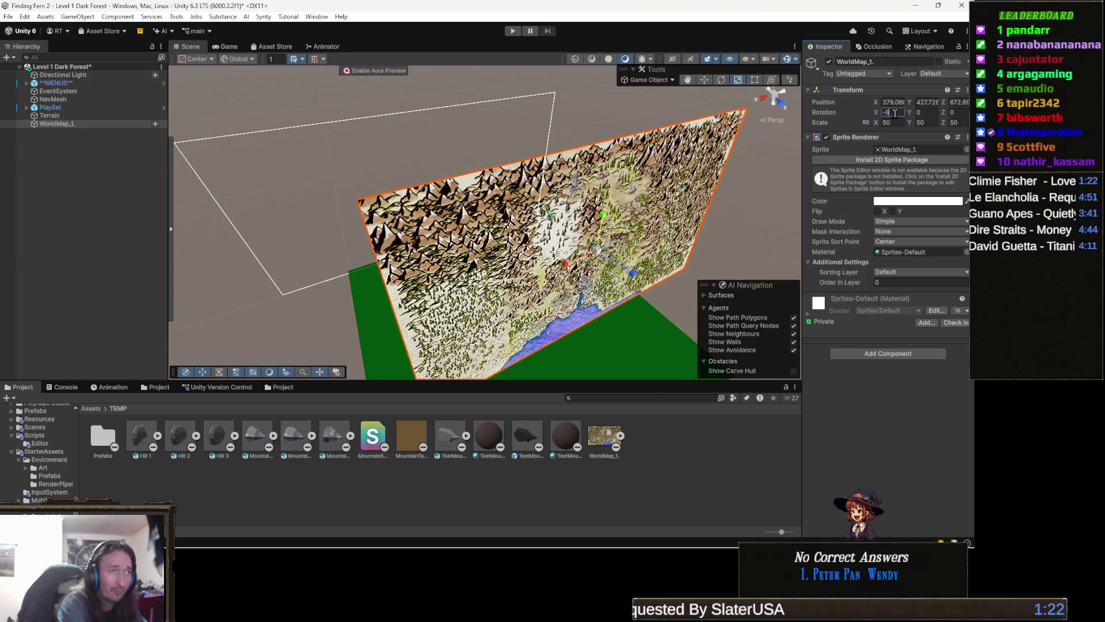
type("9")
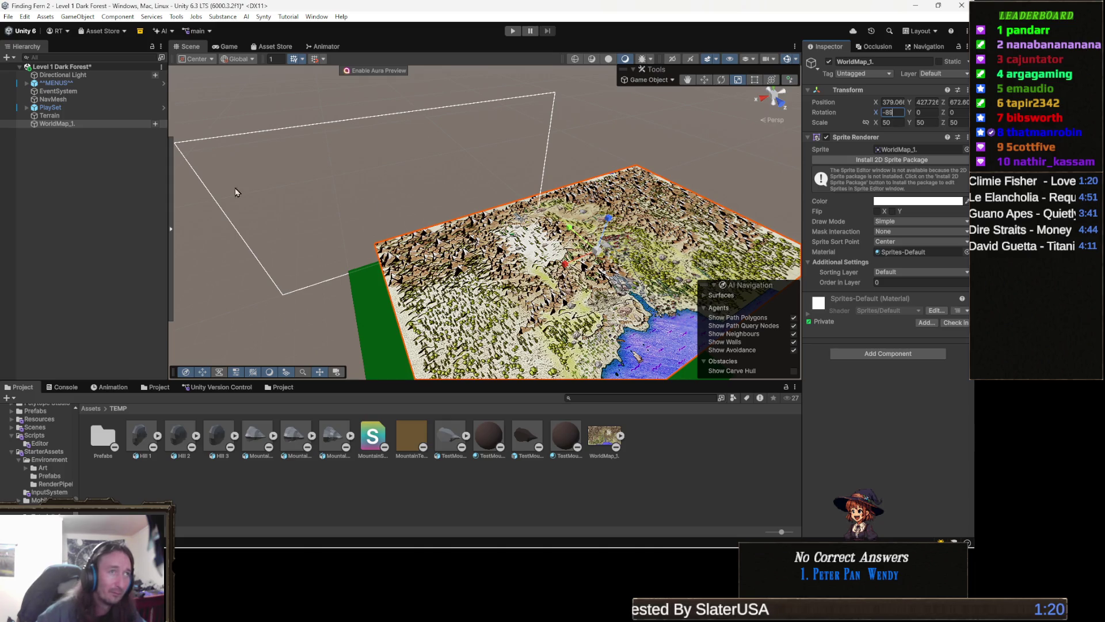
mouse_move(534, 188)
left_mouse_down()
mouse_move(520, 208)
mouse_move(573, 141)
mouse_move(549, 124)
mouse_move(599, 285)
mouse_move(544, 167)
mouse_move(535, 184)
mouse_move(553, 208)
mouse_move(522, 219)
left_mouse_up()
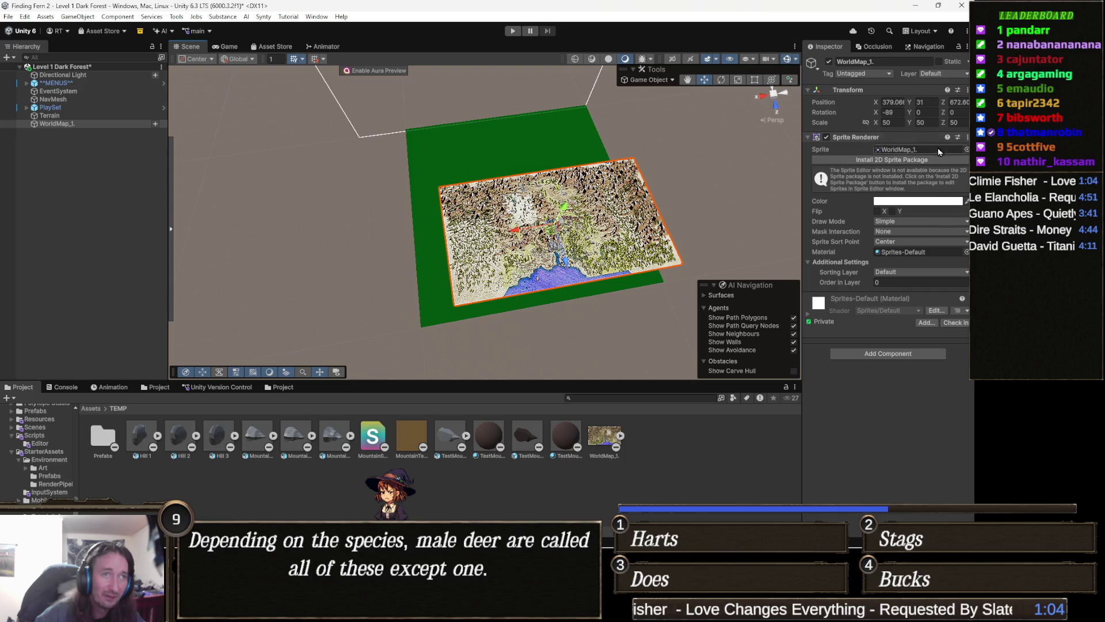
left_click(904, 201)
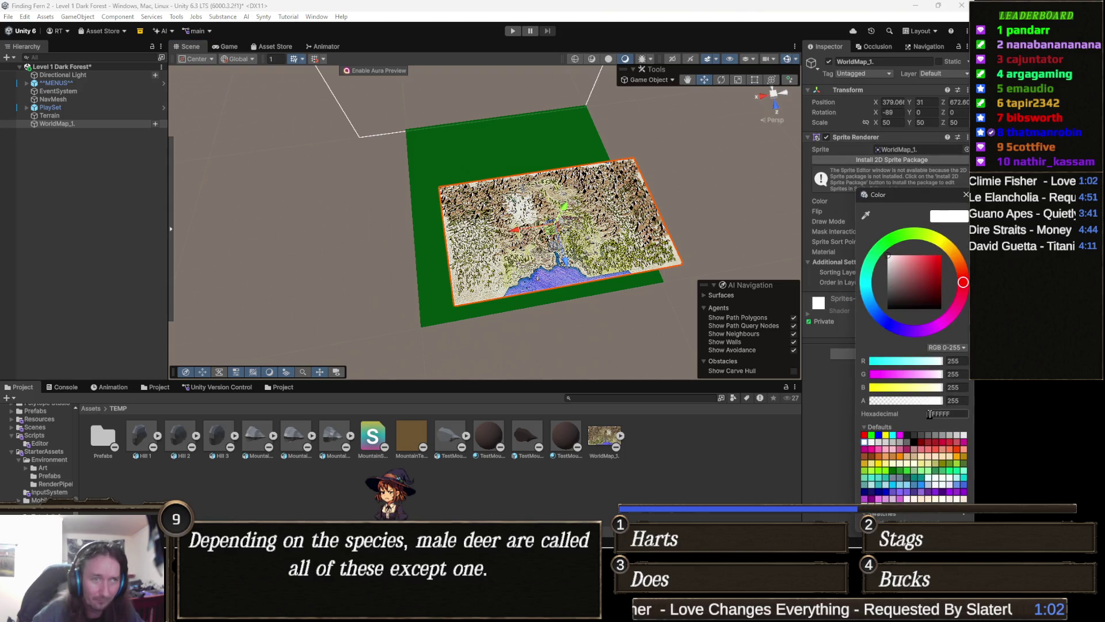
Step: Lower the WorldMap_1 sprite's colour alpha to 146 and slide the map over the green plane
left_click_drag(928, 402, 909, 408)
left_click(719, 323)
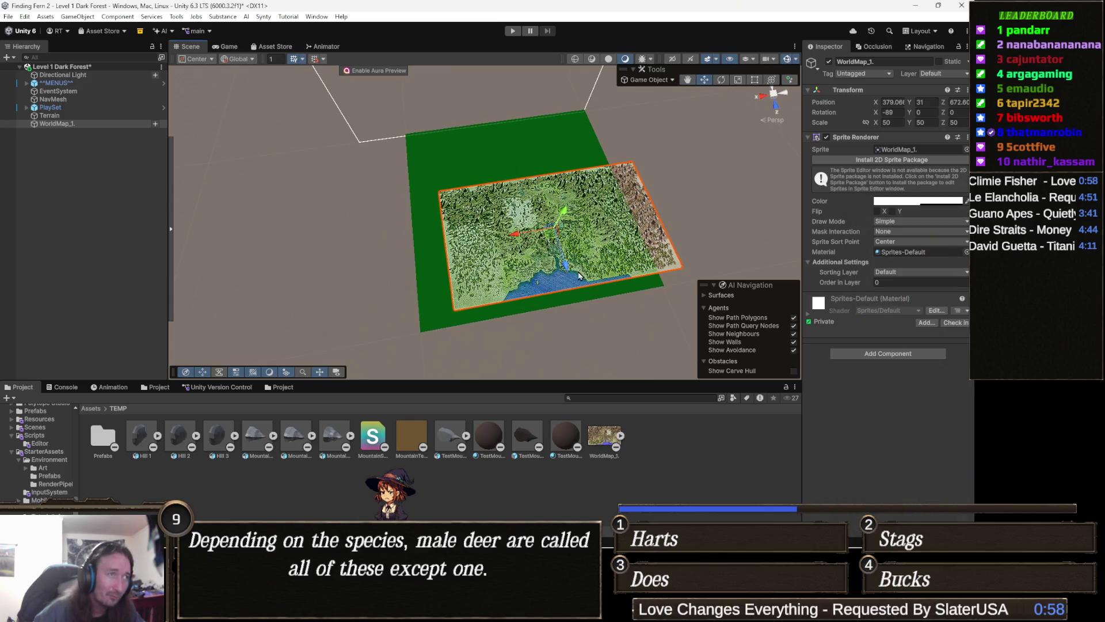
left_click_drag(361, 369, 313, 378)
scroll(520, 289, "up", 5)
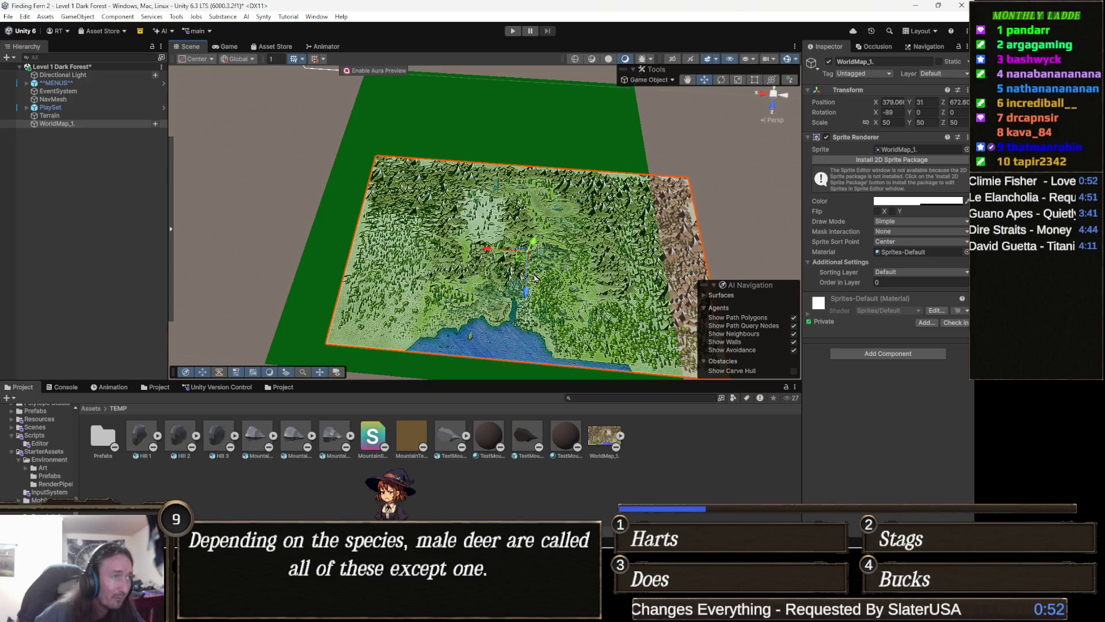
mouse_move(520, 256)
left_mouse_down()
mouse_move(495, 253)
mouse_move(490, 152)
left_mouse_up()
key("f")
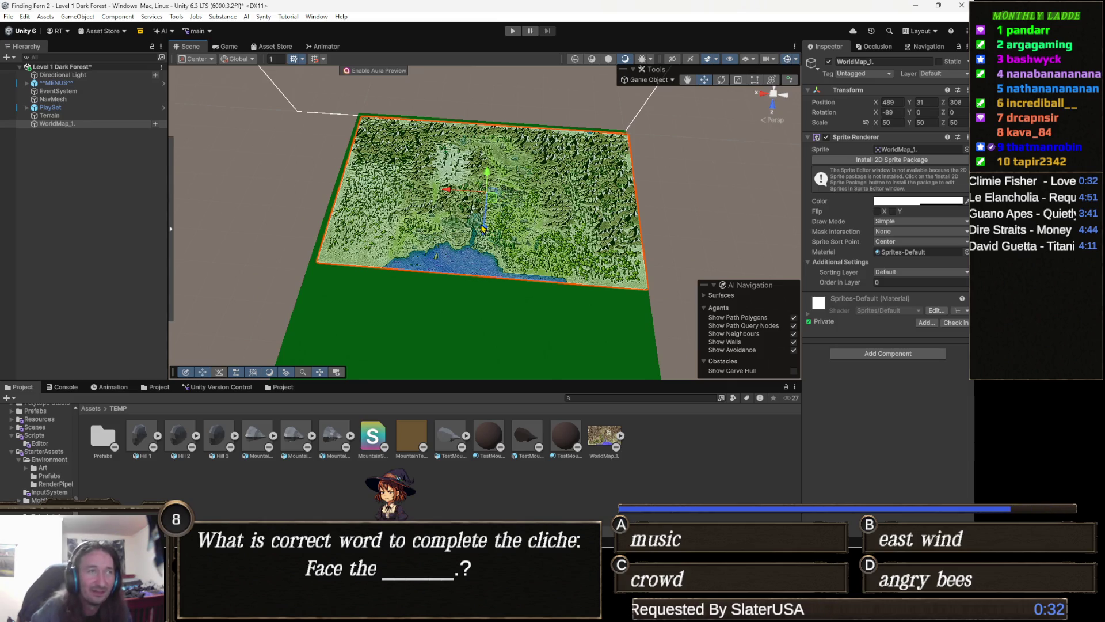
Step: Nudge WorldMap_1 into place over the green plane, check it from a lower angle, then deselect it
scroll(501, 210, "up", 4)
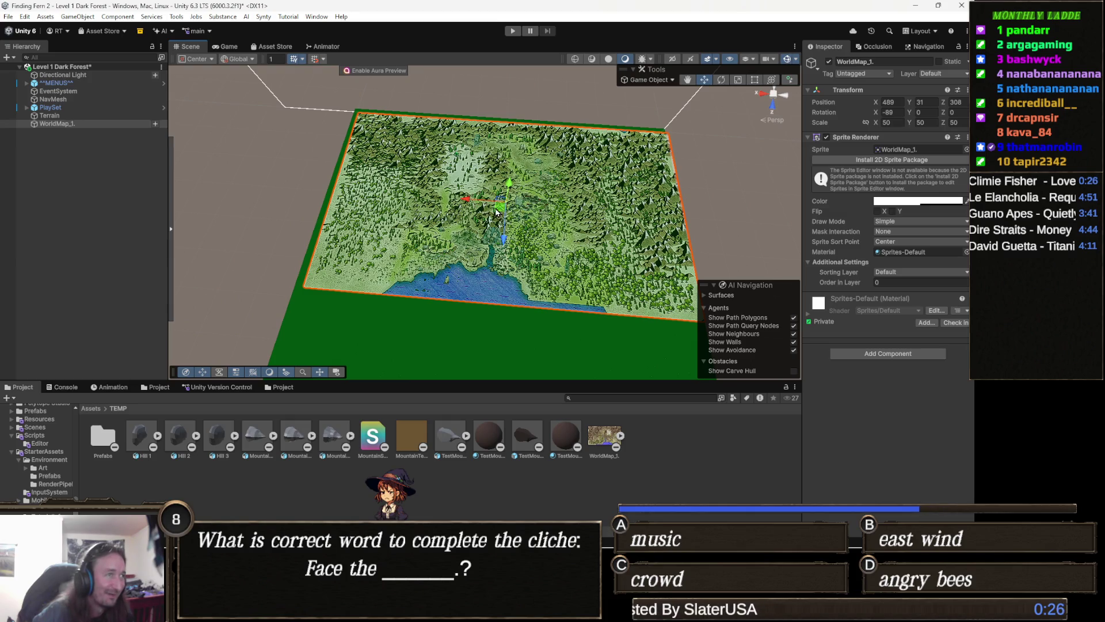
left_click_drag(503, 216, 497, 212)
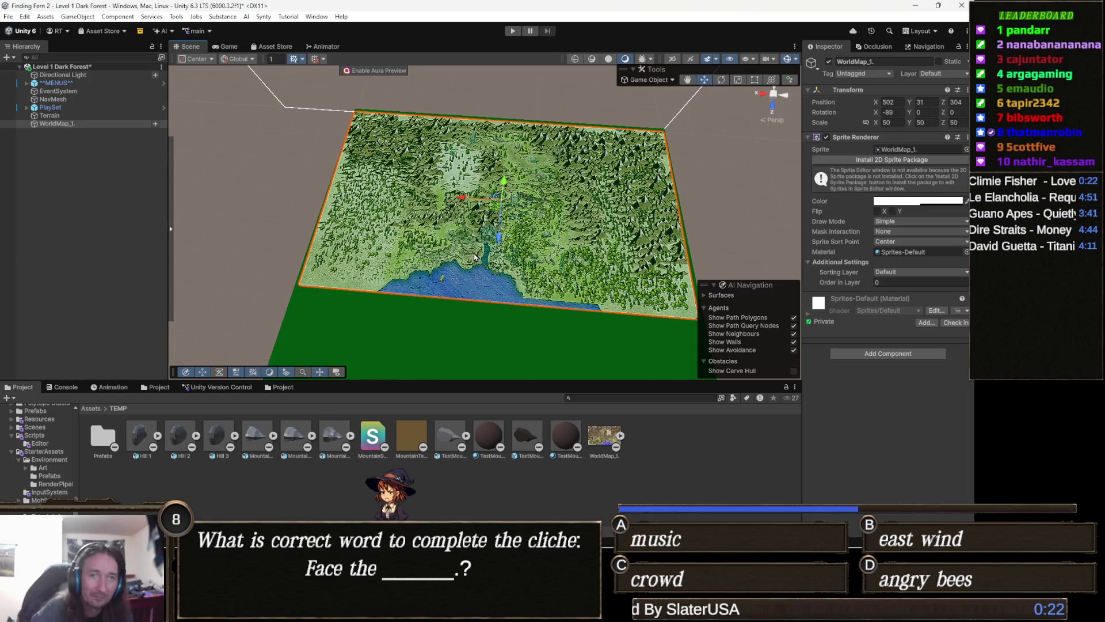
left_click_drag(458, 259, 456, 243)
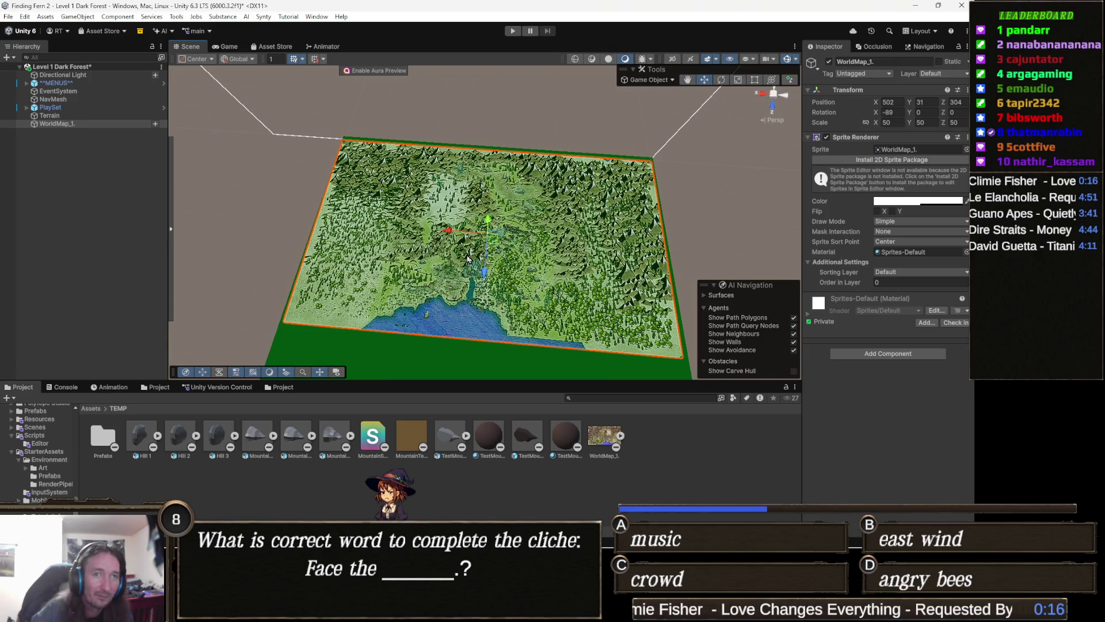
scroll(467, 259, "up", 10)
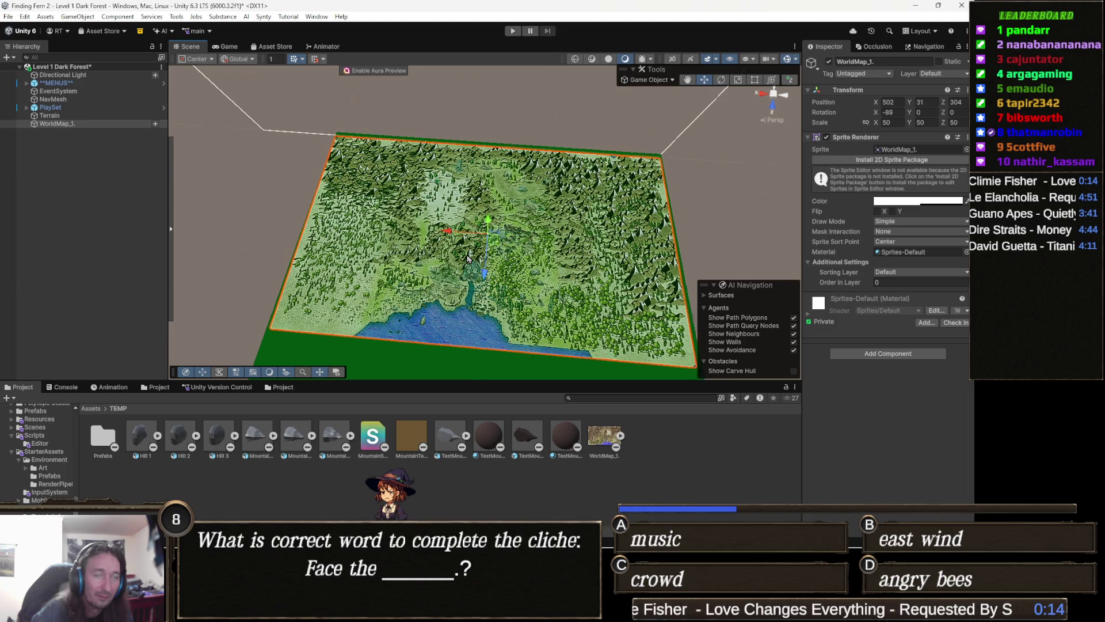
mouse_move(461, 242)
left_mouse_down()
mouse_move(436, 284)
mouse_move(434, 271)
left_mouse_up()
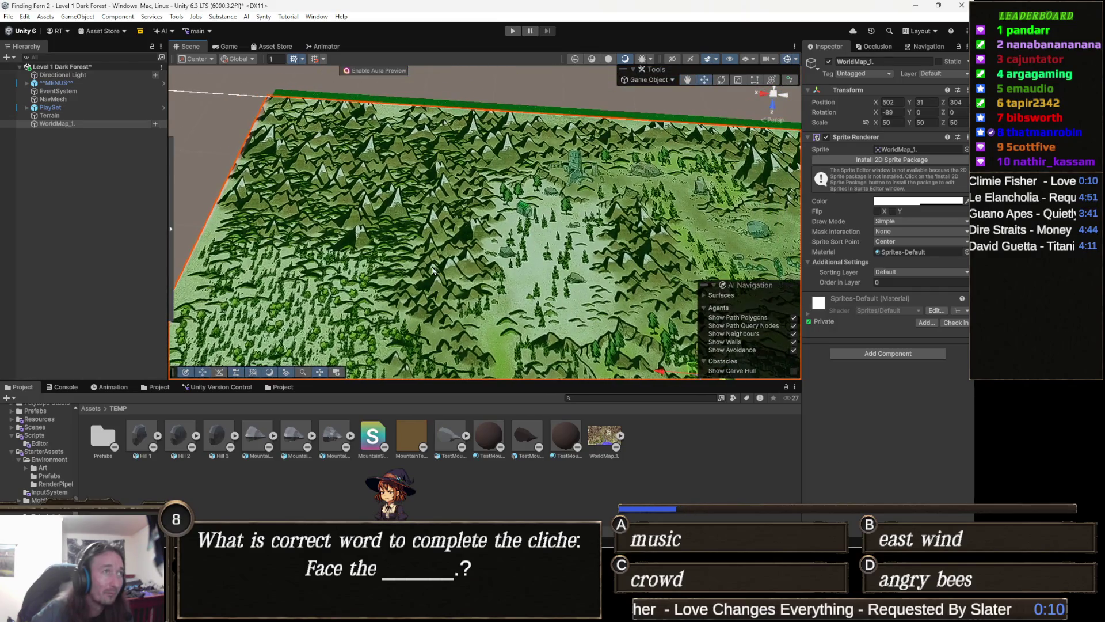
mouse_move(506, 243)
left_mouse_down()
mouse_move(507, 269)
mouse_move(456, 193)
mouse_move(491, 233)
mouse_move(523, 336)
mouse_move(478, 305)
left_mouse_up()
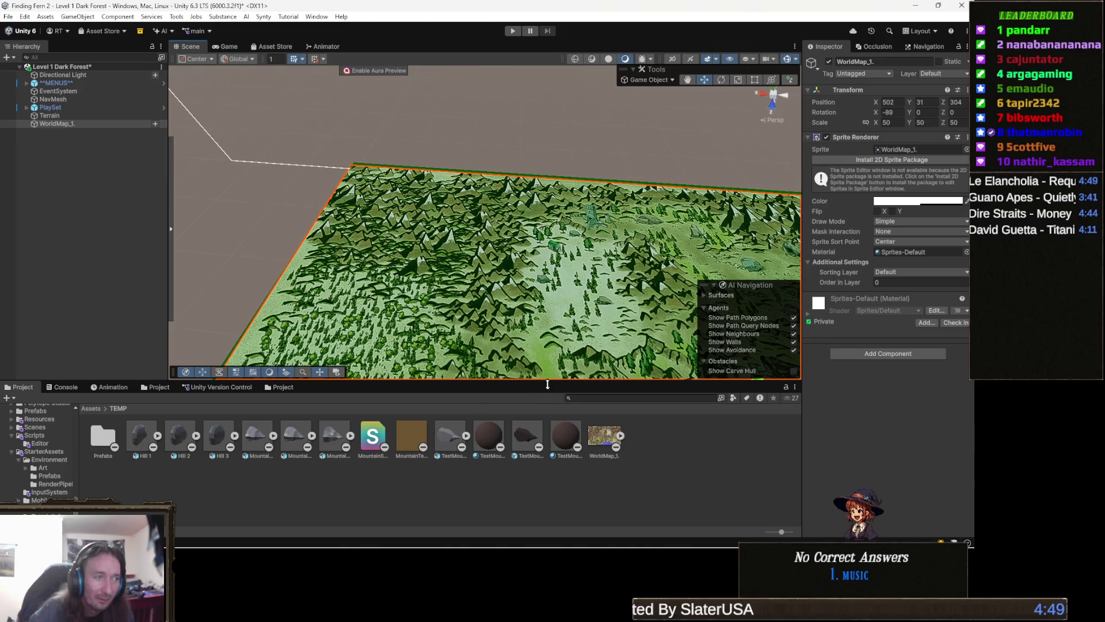
left_click(628, 452)
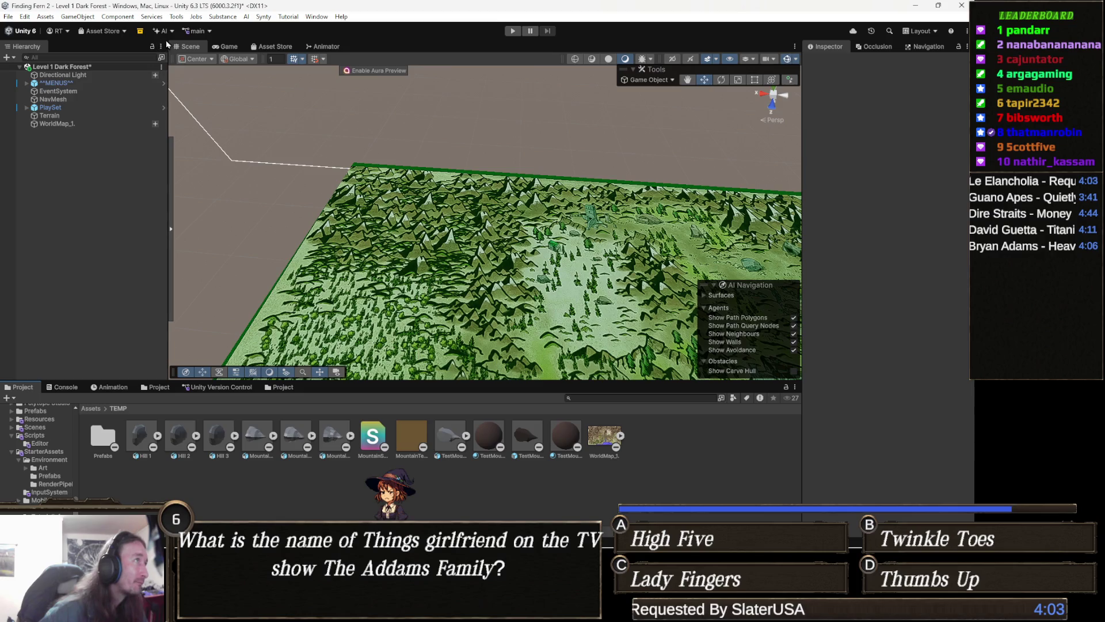
Step: Launch Tools > Painting > Object Painter to get the Mountains, Trees, Mounds, Cliff and Boulders palette
left_click(179, 18)
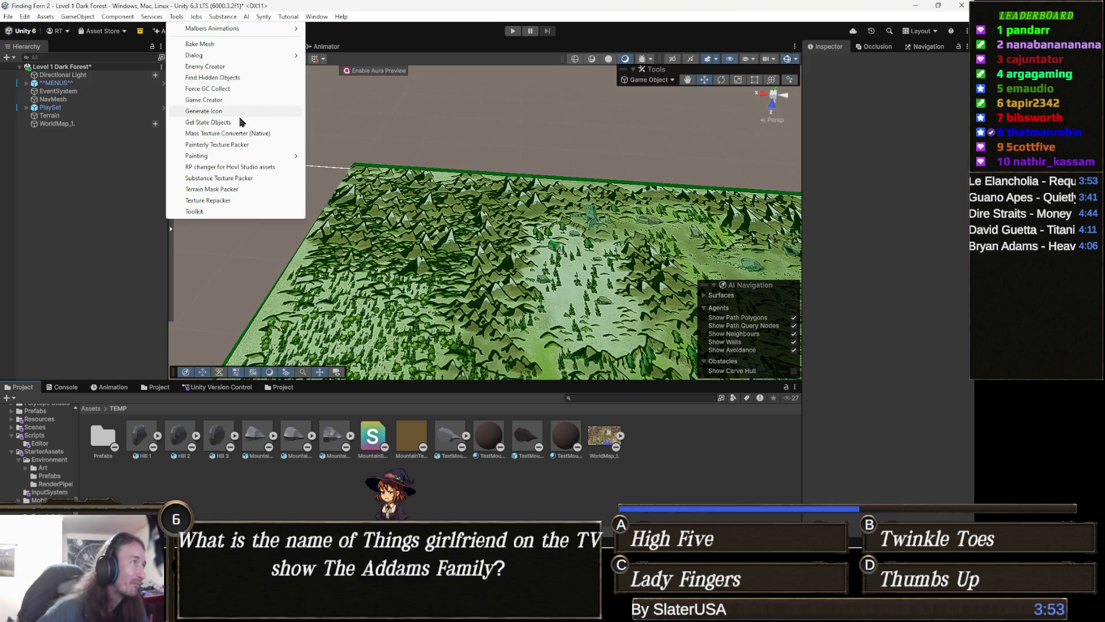
mouse_move(223, 159)
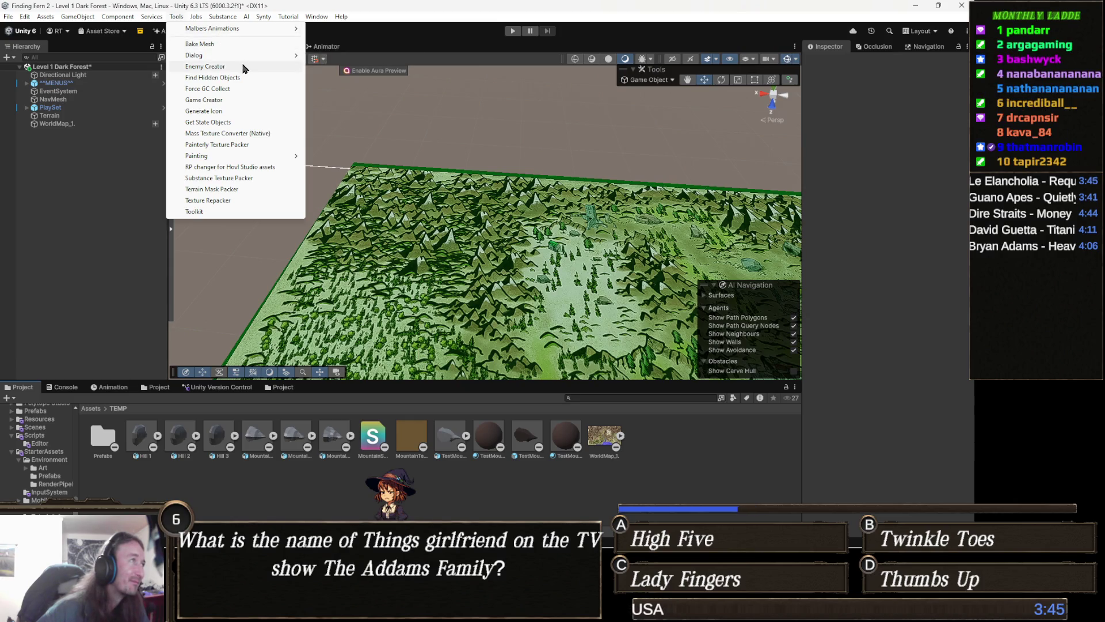
mouse_move(215, 57)
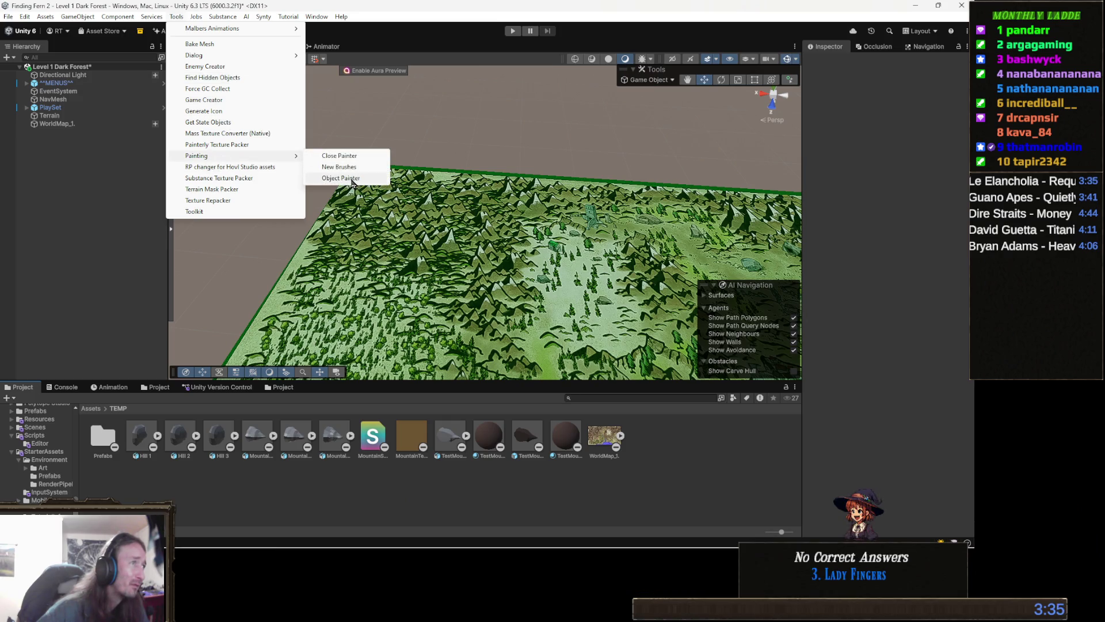
left_click(352, 183)
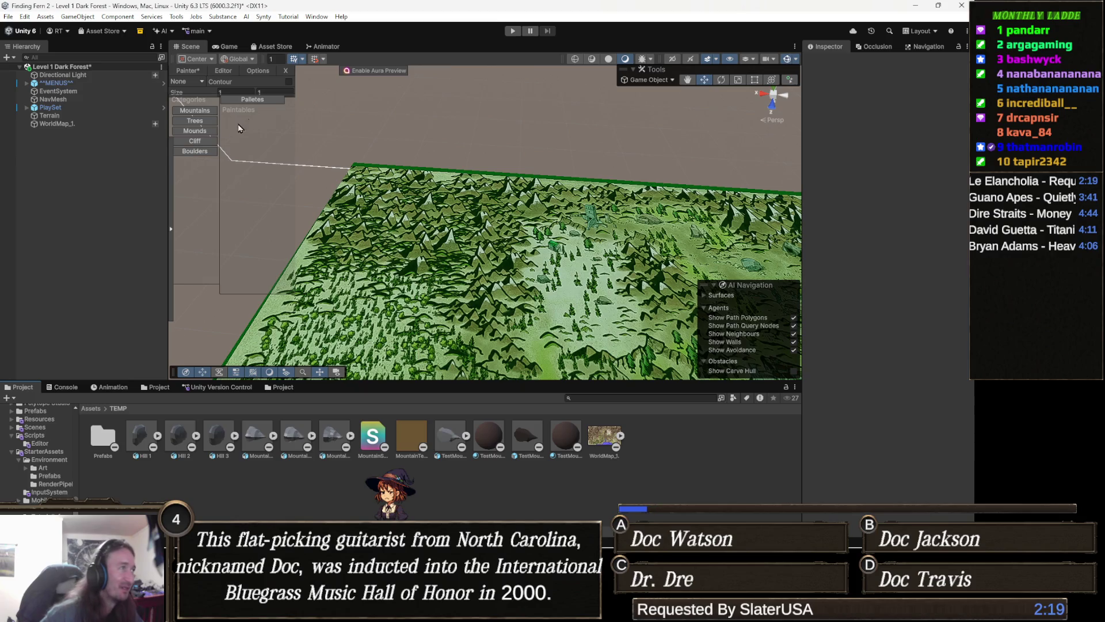
Step: Show the Mountains category, switch to Palettes view, and choose the mountain palette
left_click(199, 111)
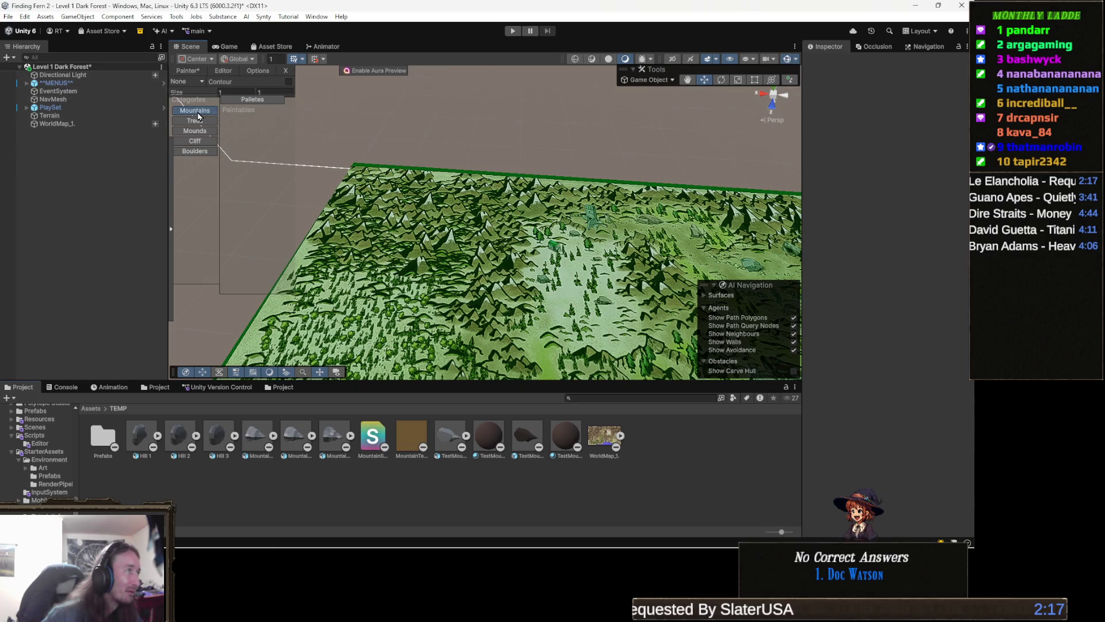
left_click(261, 103)
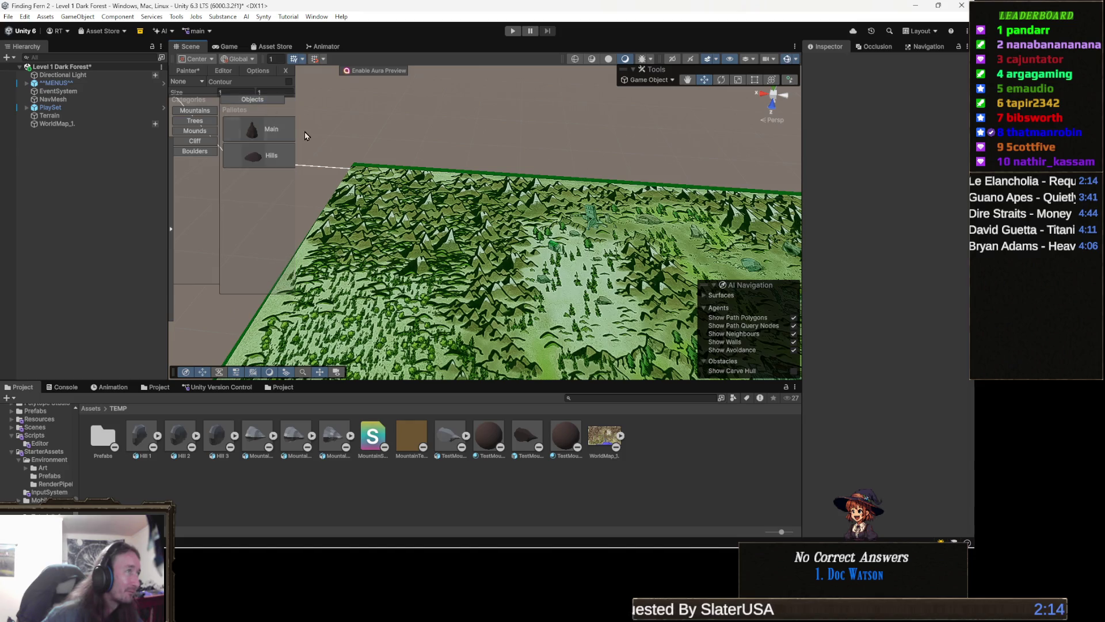
left_click(273, 130)
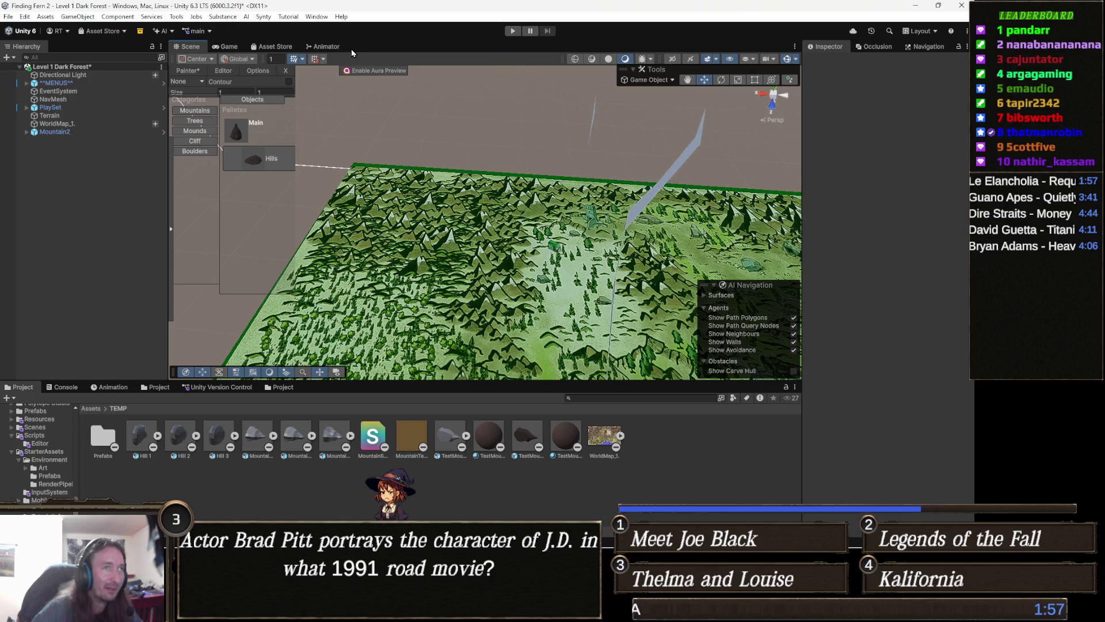
Step: Zoom and orbit the Scene view to survey the green world-map terrain
scroll(345, 98, "down", 2)
scroll(322, 98, "up", 2)
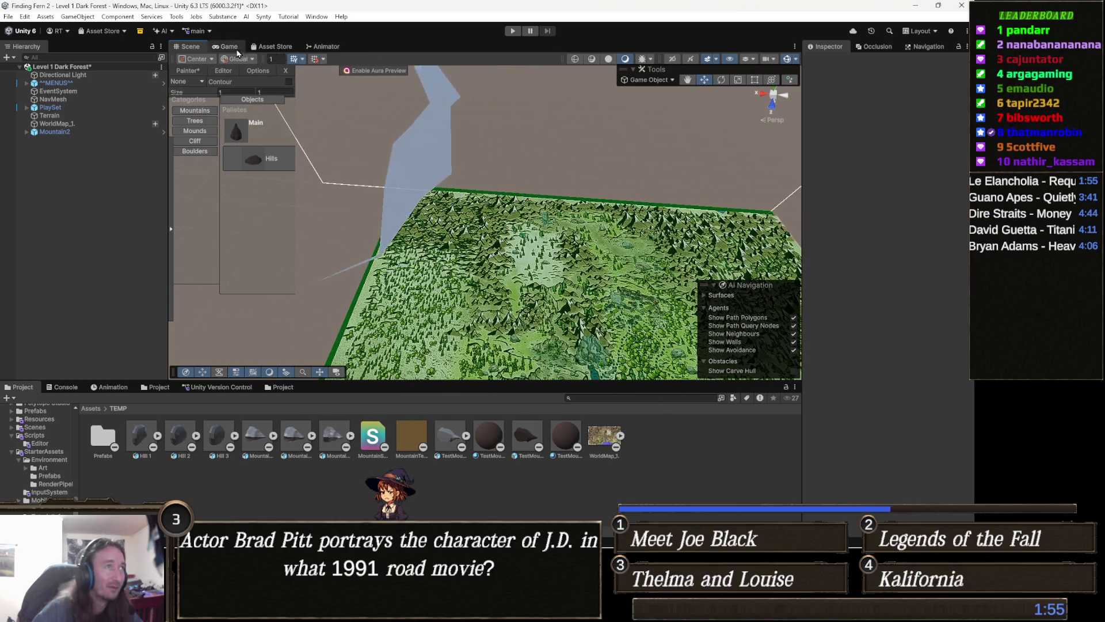
scroll(345, 126, "down", 2)
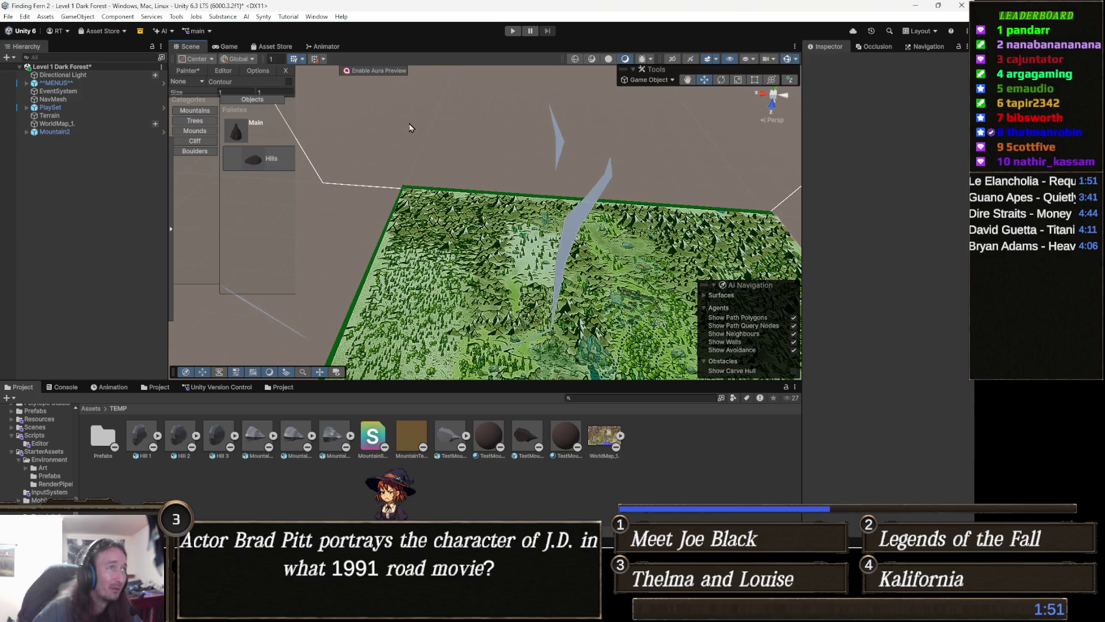
scroll(518, 130, "down", 2)
scroll(521, 136, "down", 2)
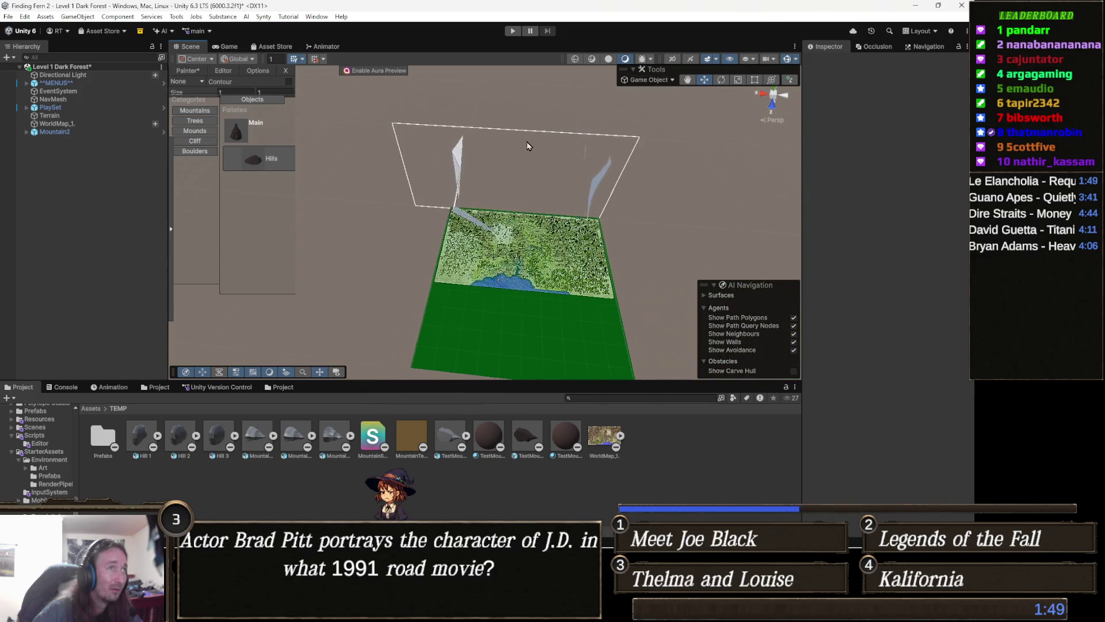
mouse_move(568, 189)
left_mouse_down()
mouse_move(625, 206)
mouse_move(469, 191)
left_mouse_up()
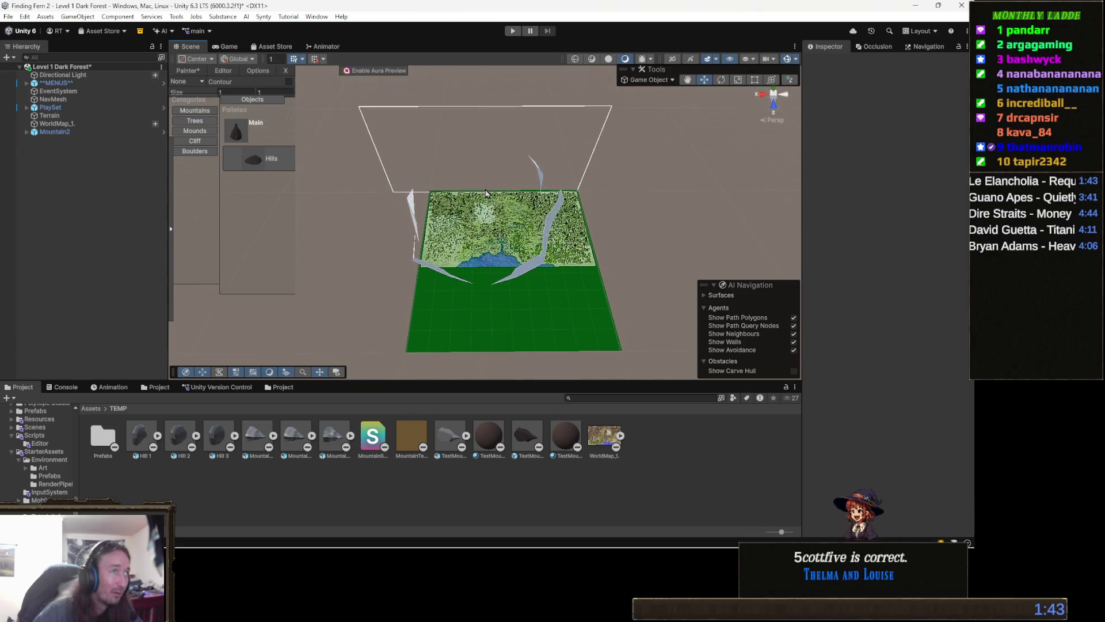
scroll(478, 188, "up", 3)
scroll(481, 186, "down", 1)
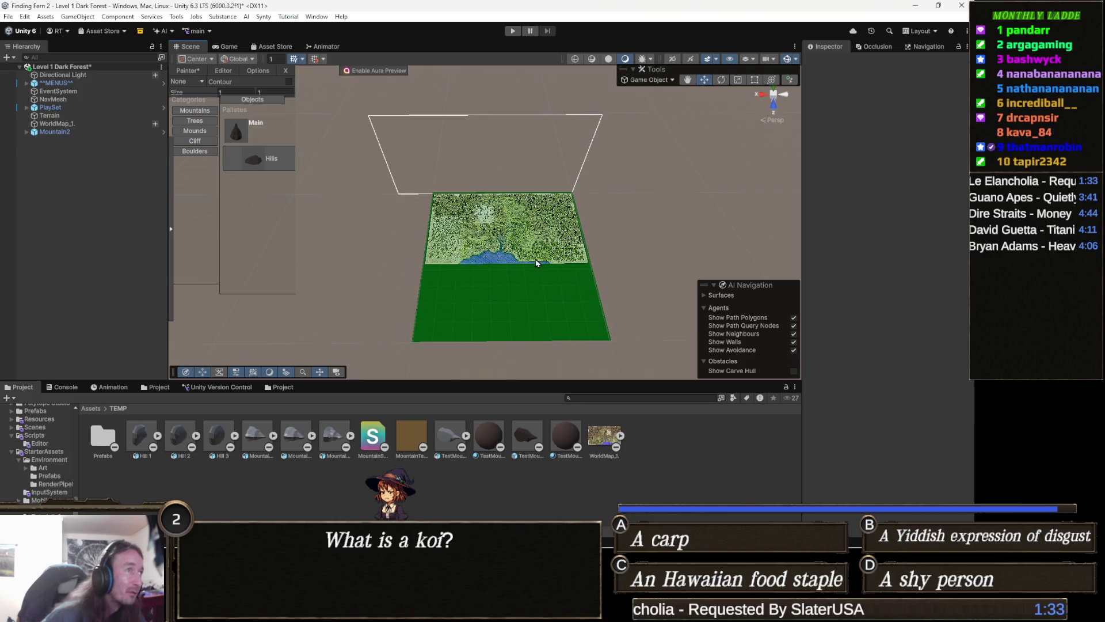
scroll(435, 306, "up", 3)
scroll(518, 259, "up", 3)
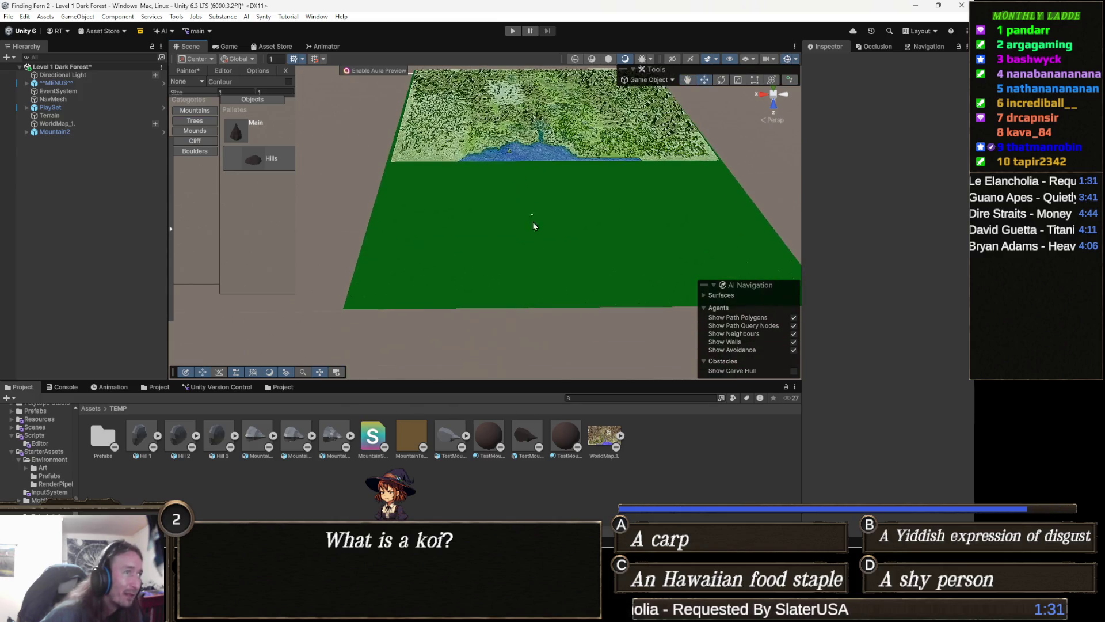
scroll(535, 219, "up", 5)
scroll(535, 195, "down", 5)
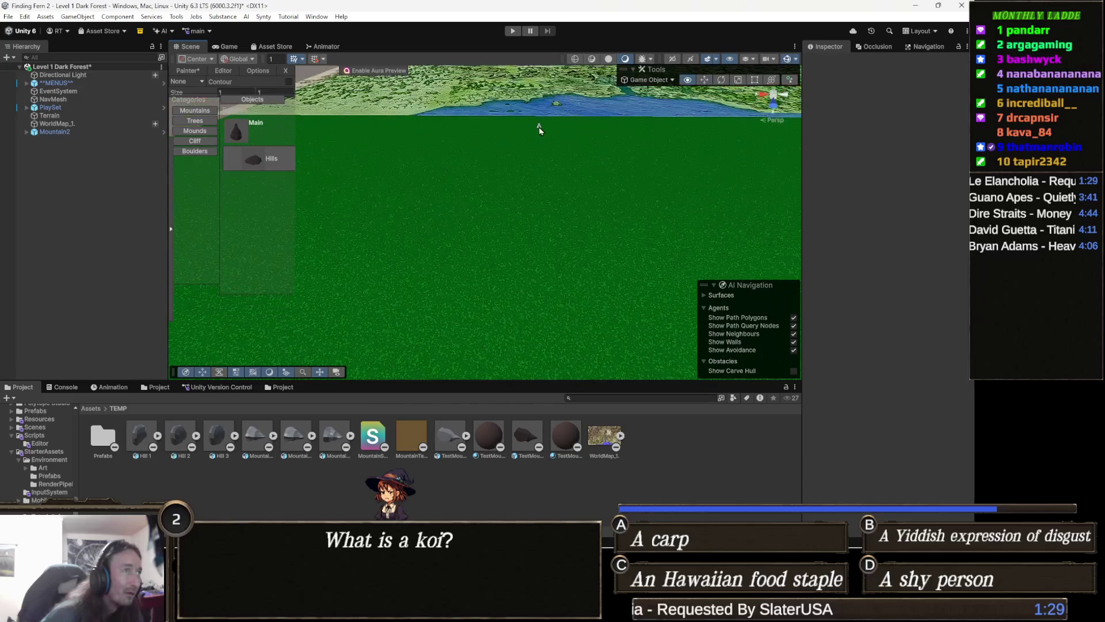
scroll(521, 208, "up", 5)
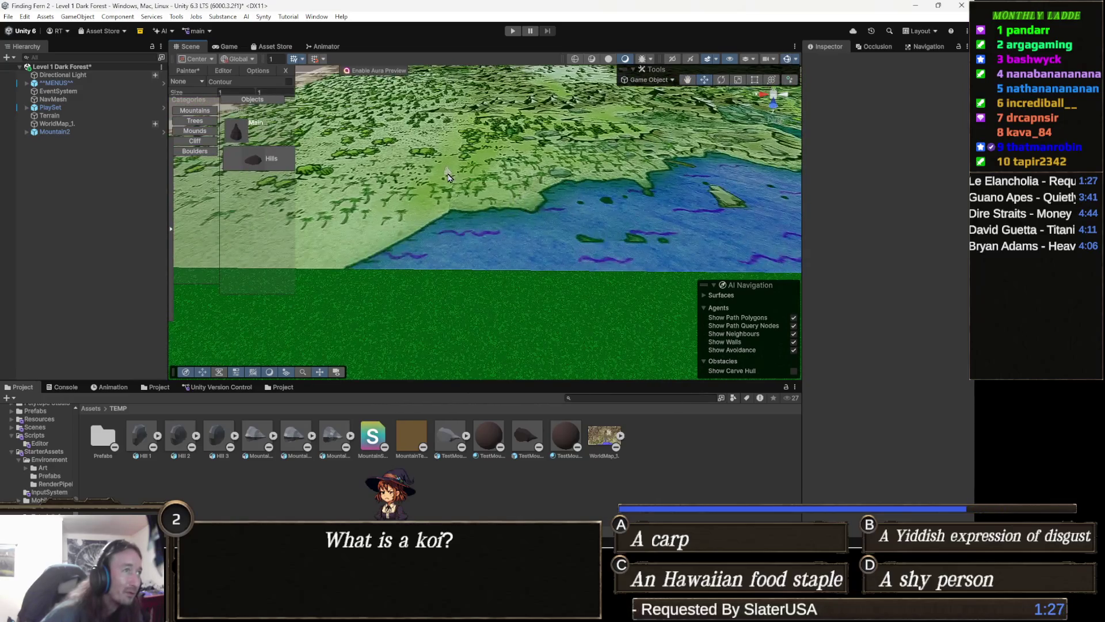
scroll(446, 291, "down", 3)
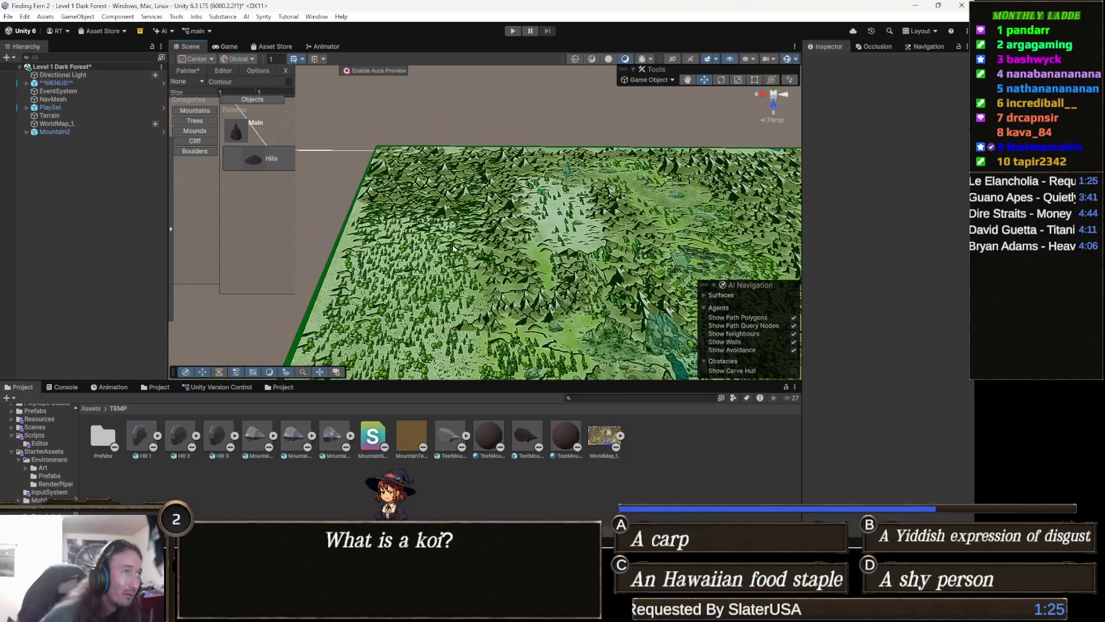
scroll(443, 198, "up", 3)
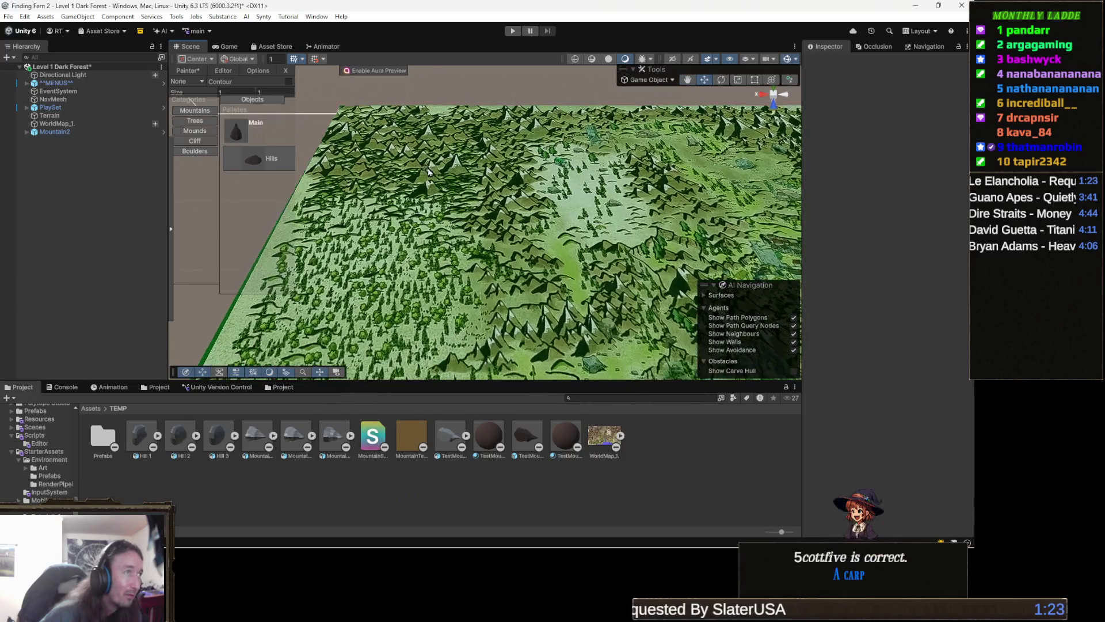
scroll(473, 192, "down", 2)
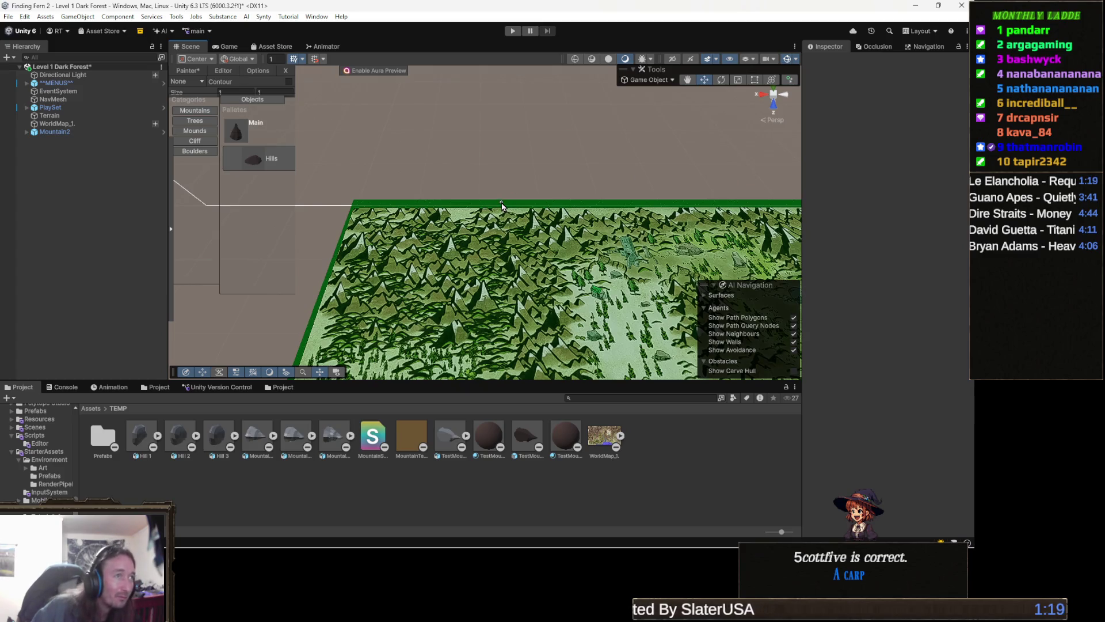
Step: Set the painter brush size to 2 by 4 and paint mountains across the terrain toward the left
left_click(232, 91)
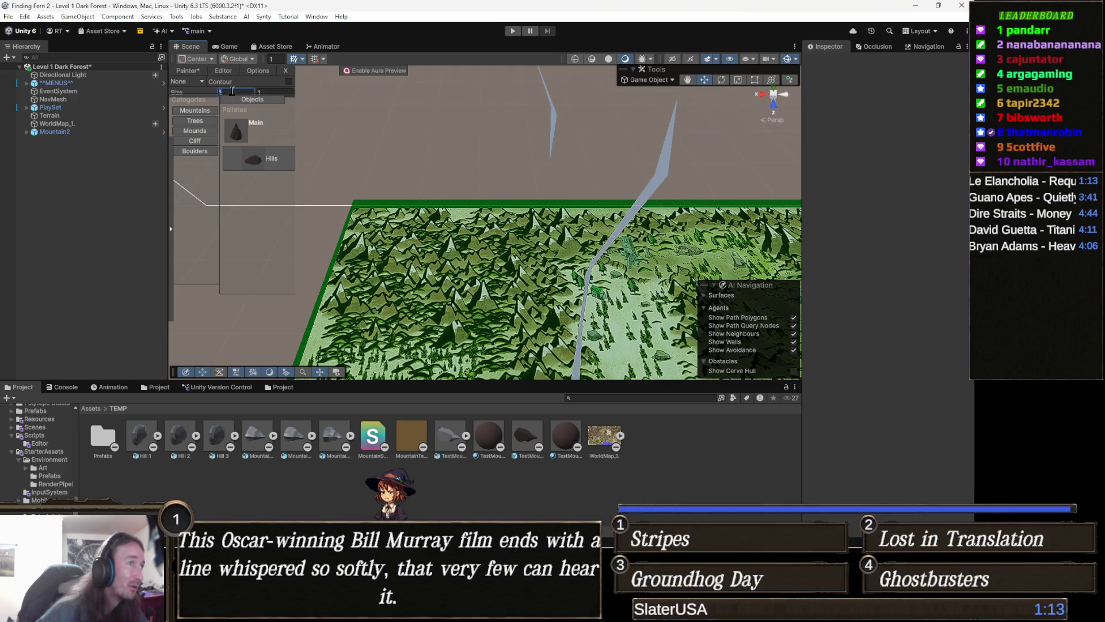
type("2")
left_click(274, 94)
type("4")
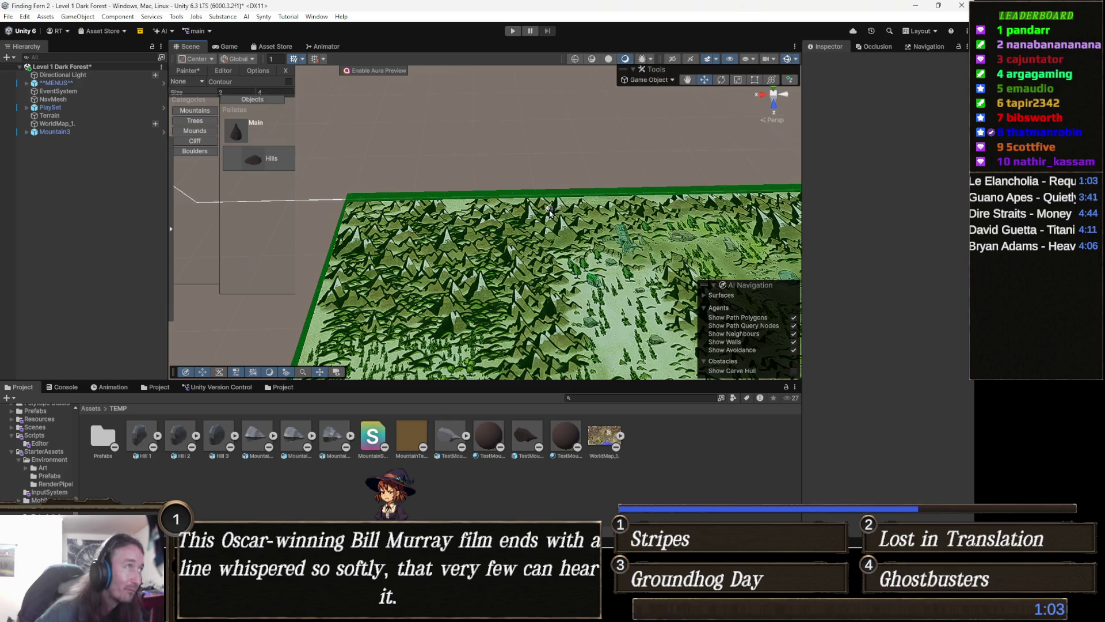
scroll(556, 219, "up", 1)
mouse_move(570, 217)
left_mouse_down()
mouse_move(377, 227)
mouse_move(502, 250)
mouse_move(587, 233)
mouse_move(547, 251)
mouse_move(567, 253)
mouse_move(489, 268)
mouse_move(512, 291)
mouse_move(484, 308)
mouse_move(396, 318)
mouse_move(397, 288)
mouse_move(470, 247)
mouse_move(391, 275)
mouse_move(369, 266)
mouse_move(370, 239)
mouse_move(466, 283)
mouse_move(406, 329)
left_mouse_up()
Step: Reframe the Scene view over the painted mountain cluster on the map's upper-left area
mouse_move(457, 323)
left_mouse_down()
mouse_move(488, 236)
mouse_move(437, 243)
mouse_move(447, 245)
left_mouse_up()
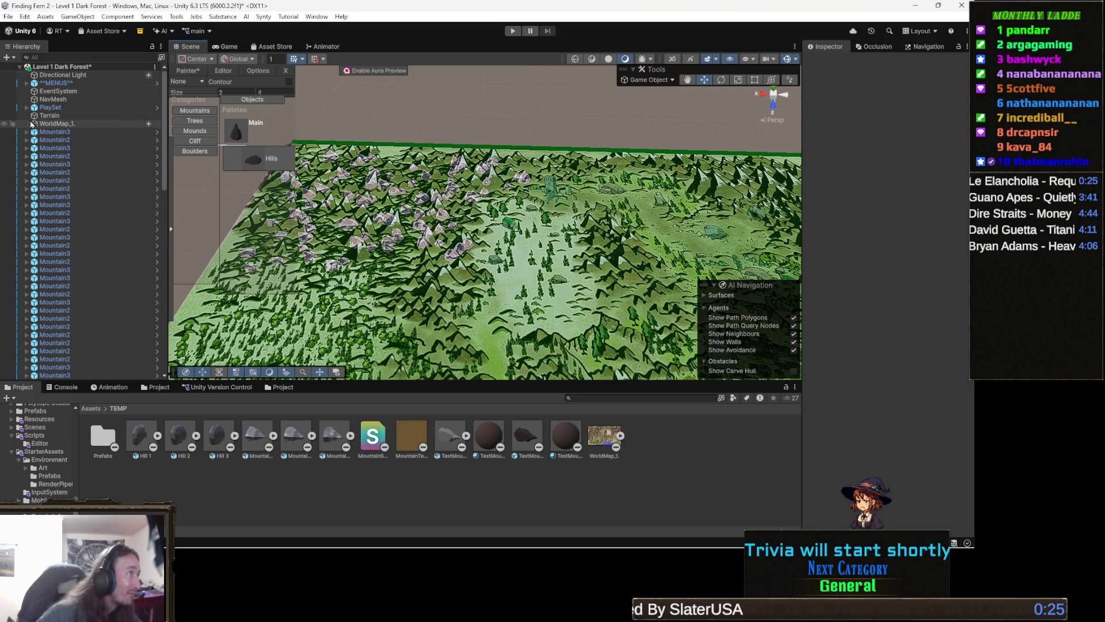
Step: Hide WorldMap_1 via its visibility eye, view the mountains up close, and select the TestMountain 1 material
left_click(3, 123)
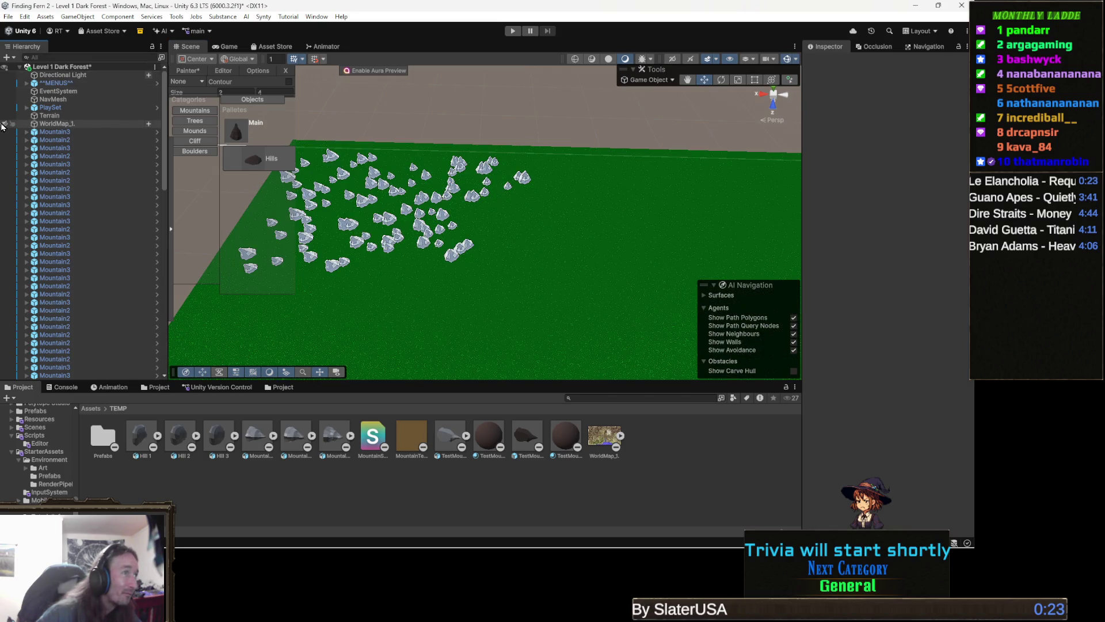
left_click(4, 124)
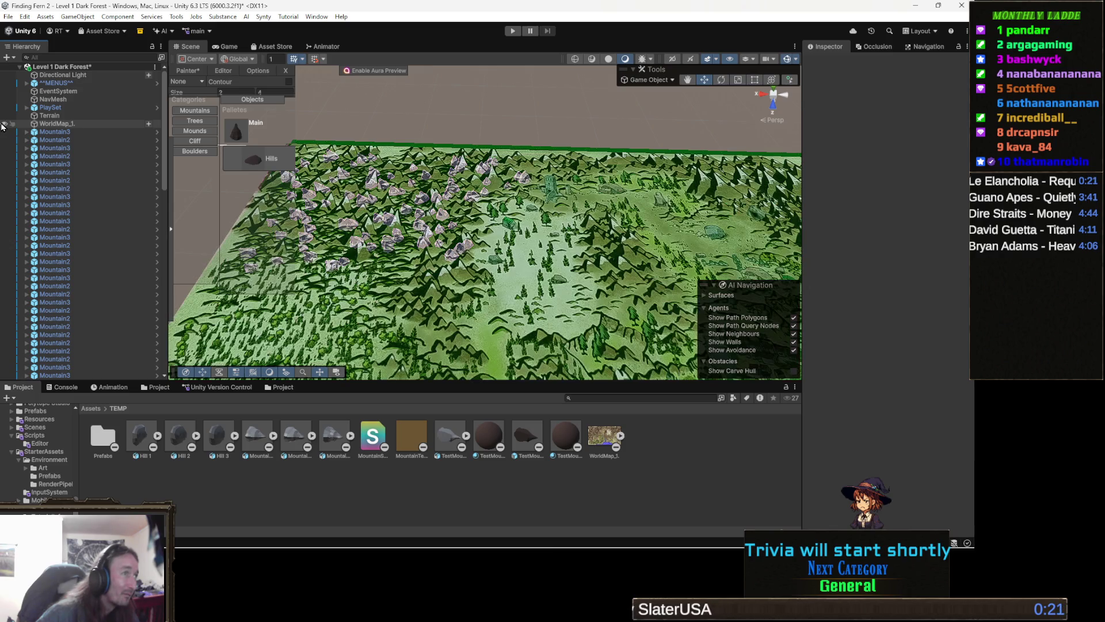
left_click(3, 124)
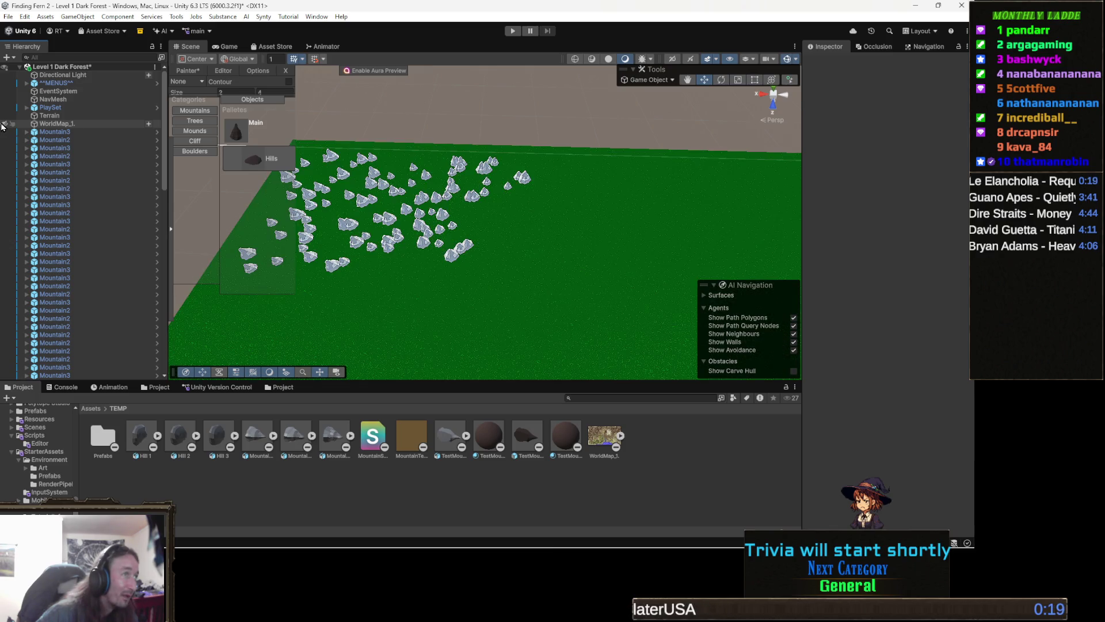
scroll(370, 240, "up", 5)
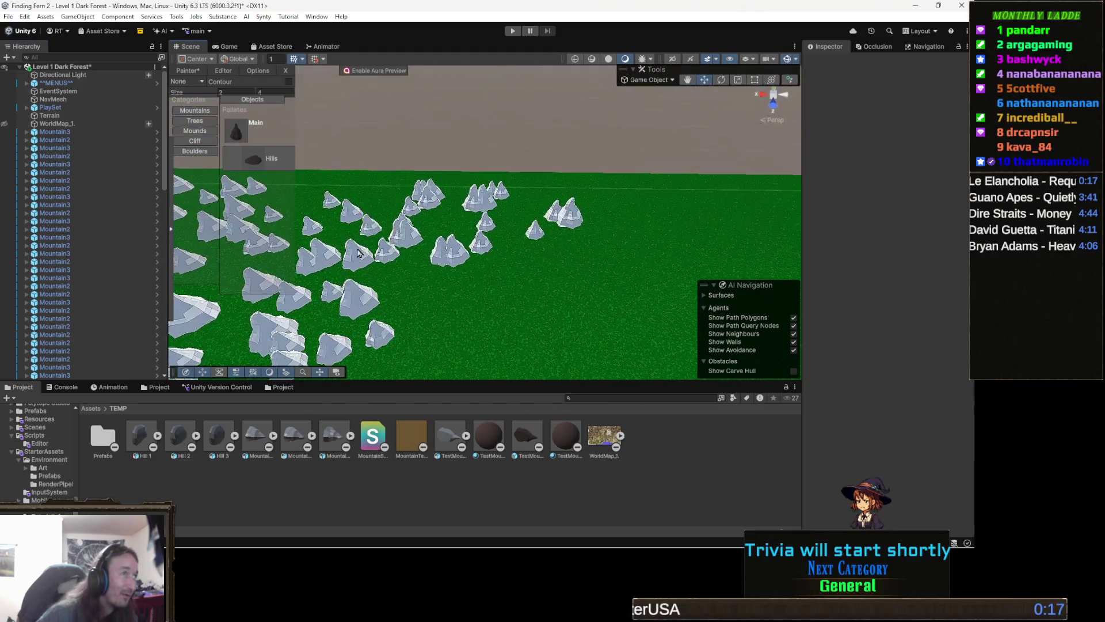
scroll(370, 240, "up", 5)
left_click_drag(364, 250, 492, 205)
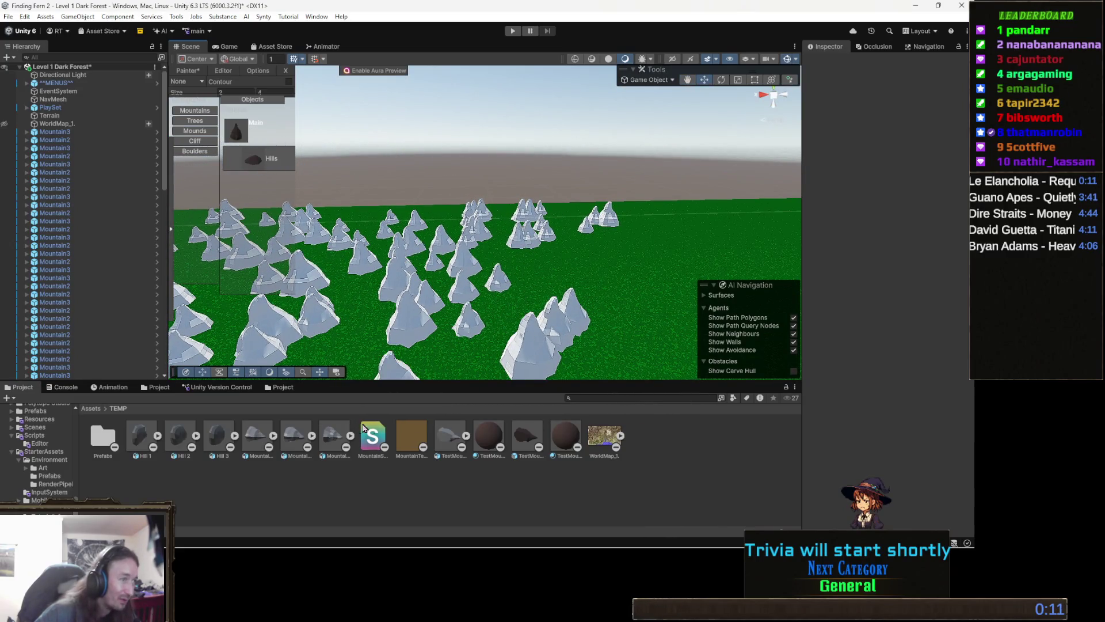
left_click(567, 439)
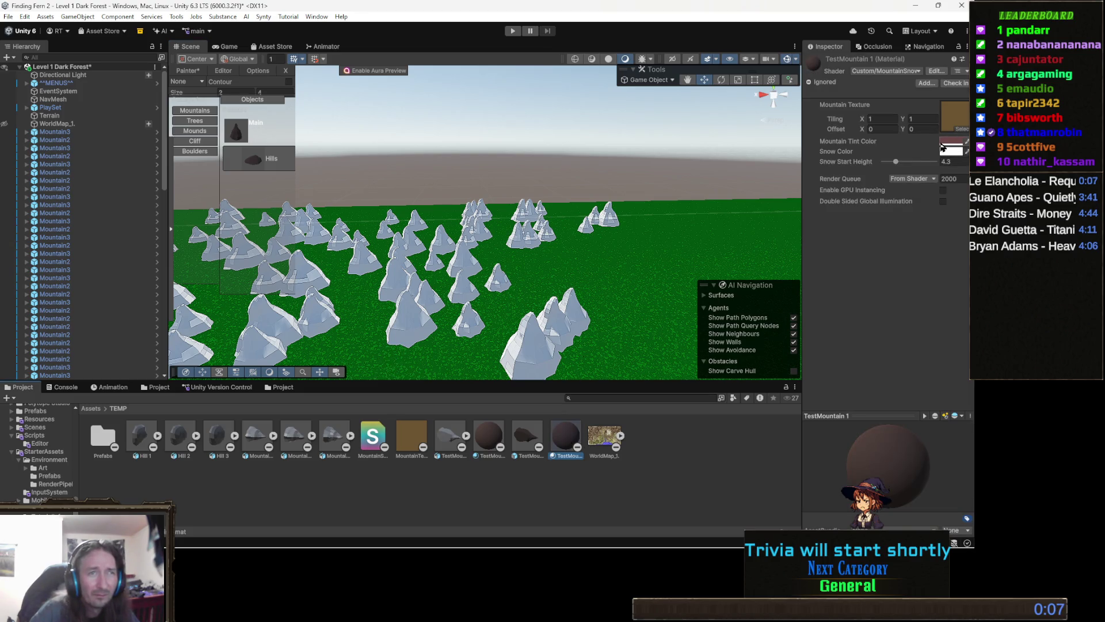
Step: Set TestMountain 1's Snow Start Height to about 27.4 so peaks show small snow caps
left_click_drag(896, 162, 918, 168)
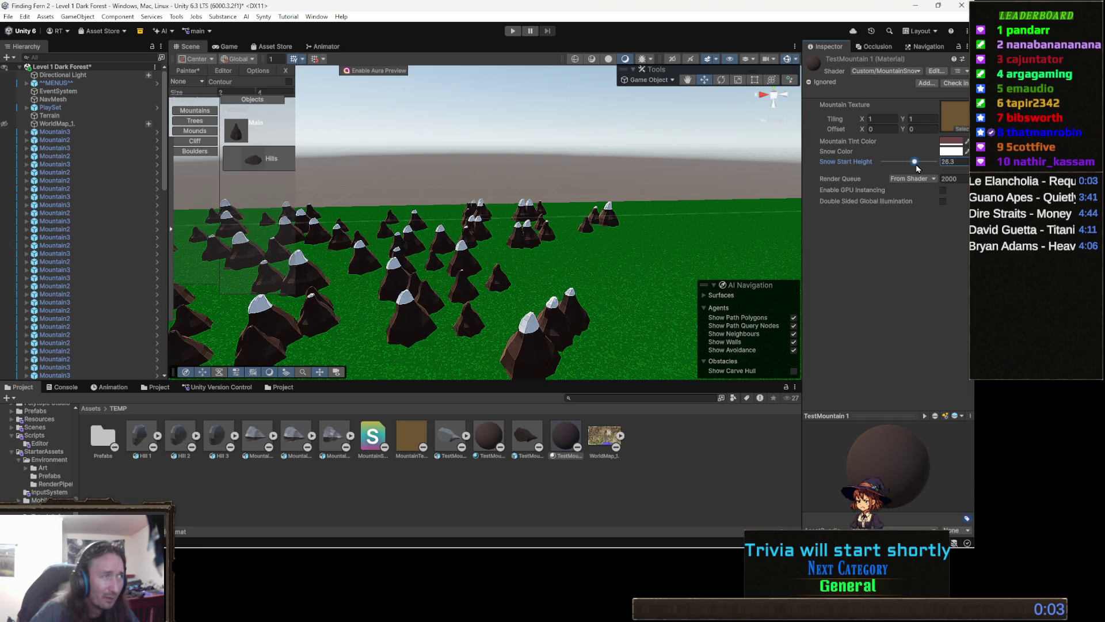
mouse_move(507, 248)
left_mouse_down()
mouse_move(519, 249)
mouse_move(489, 230)
left_mouse_up()
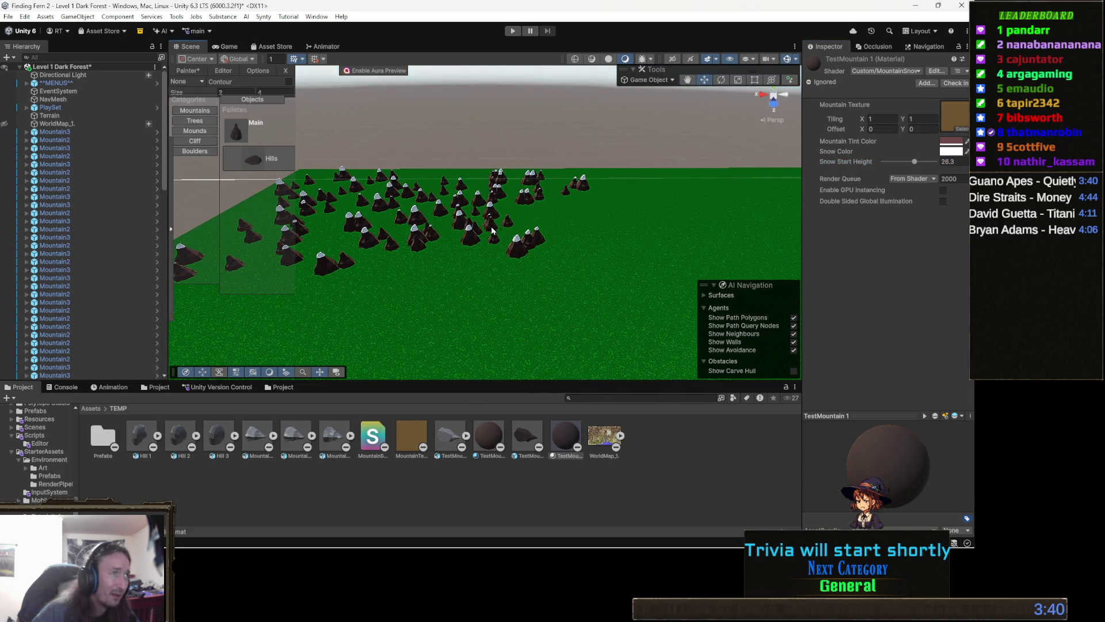
key("ctrl+z")
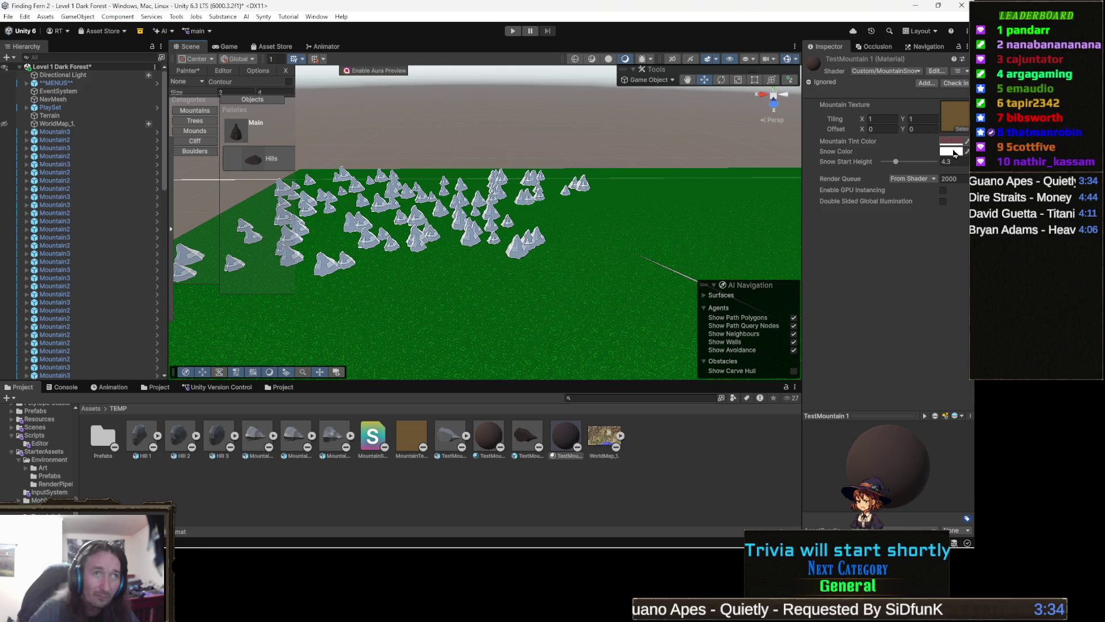
left_click_drag(897, 163, 917, 173)
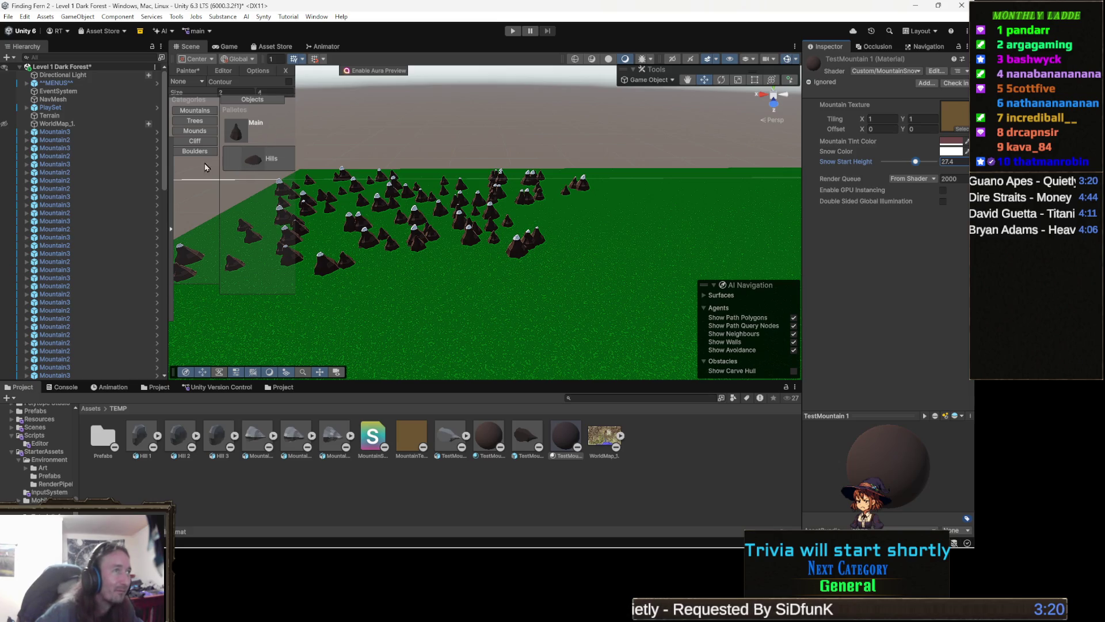
scroll(414, 180, "down", 5)
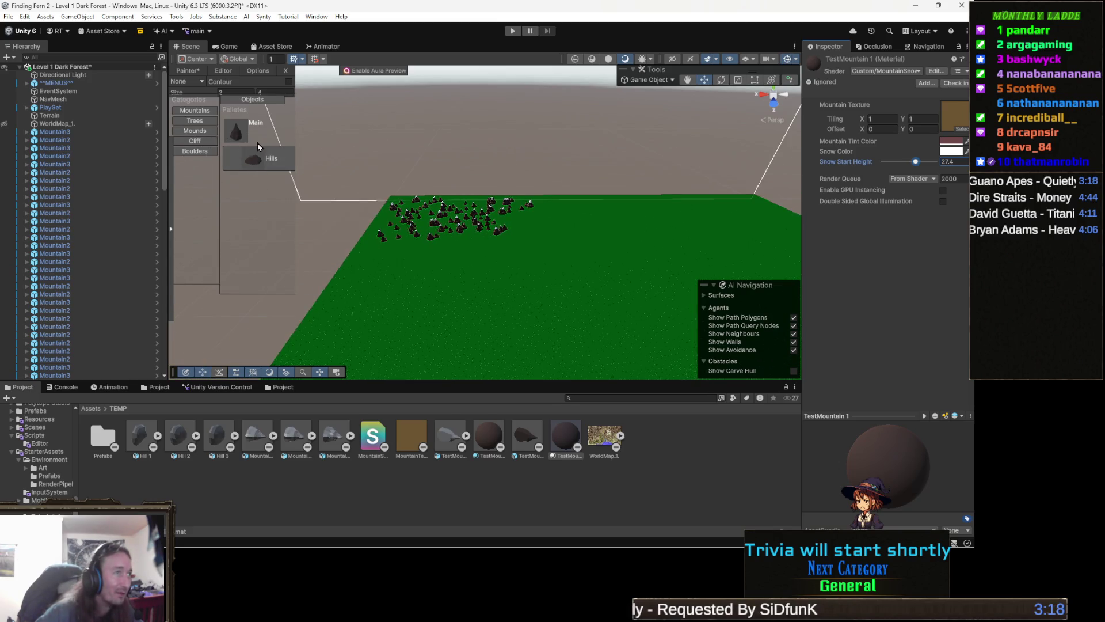
Step: Zoom, orbit and pan closer to the dark mountain cluster, then select the first Mountain3 object
scroll(414, 180, "down", 3)
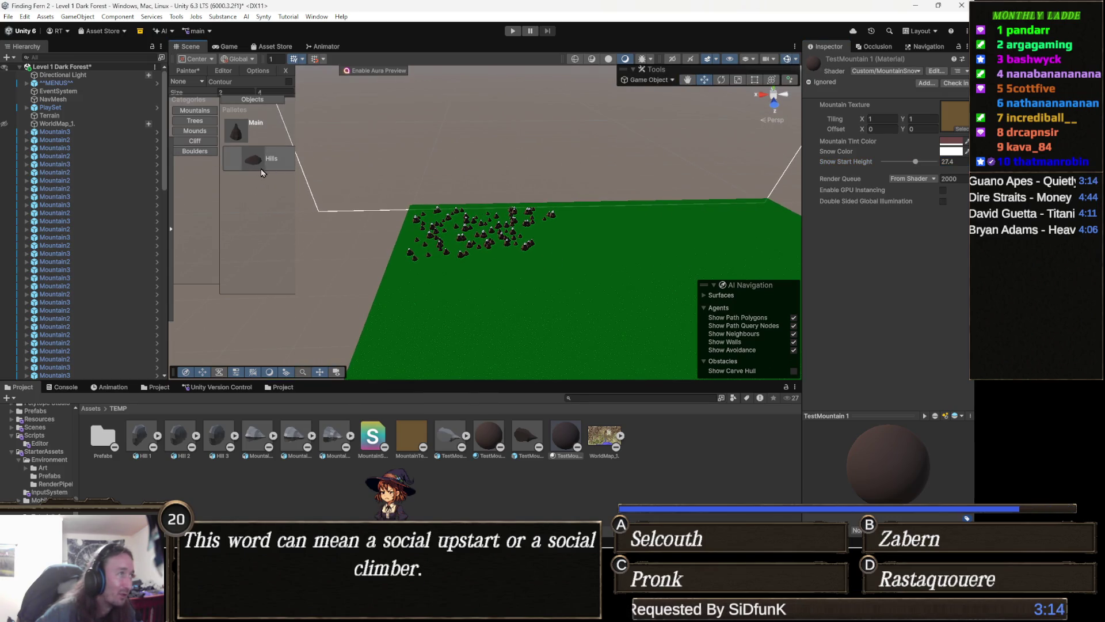
left_click_drag(553, 231, 554, 230)
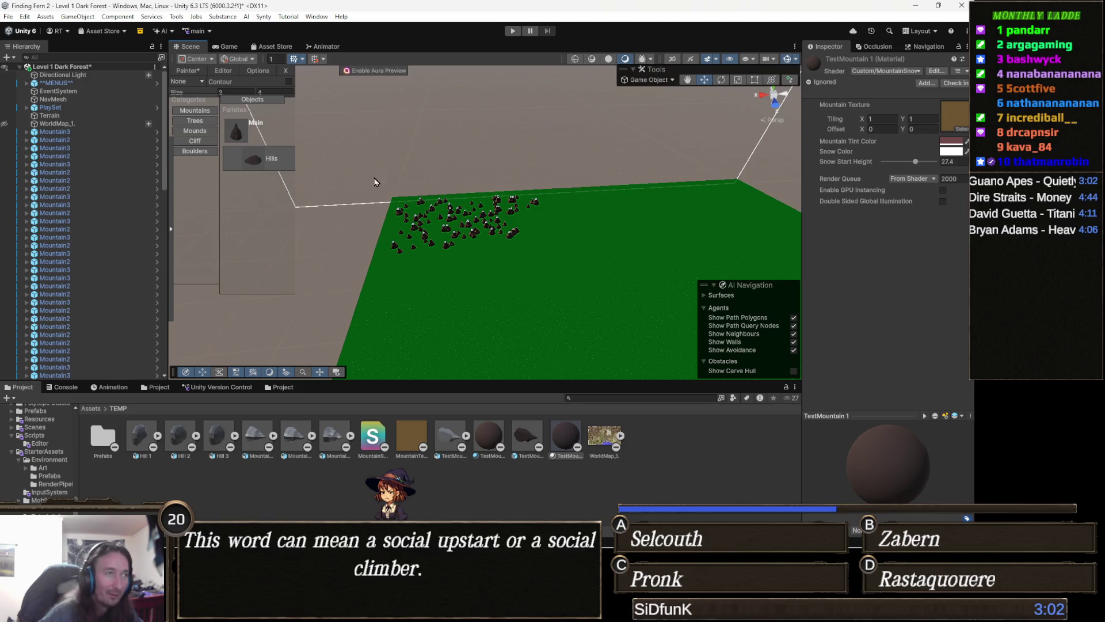
scroll(458, 194, "up", 2)
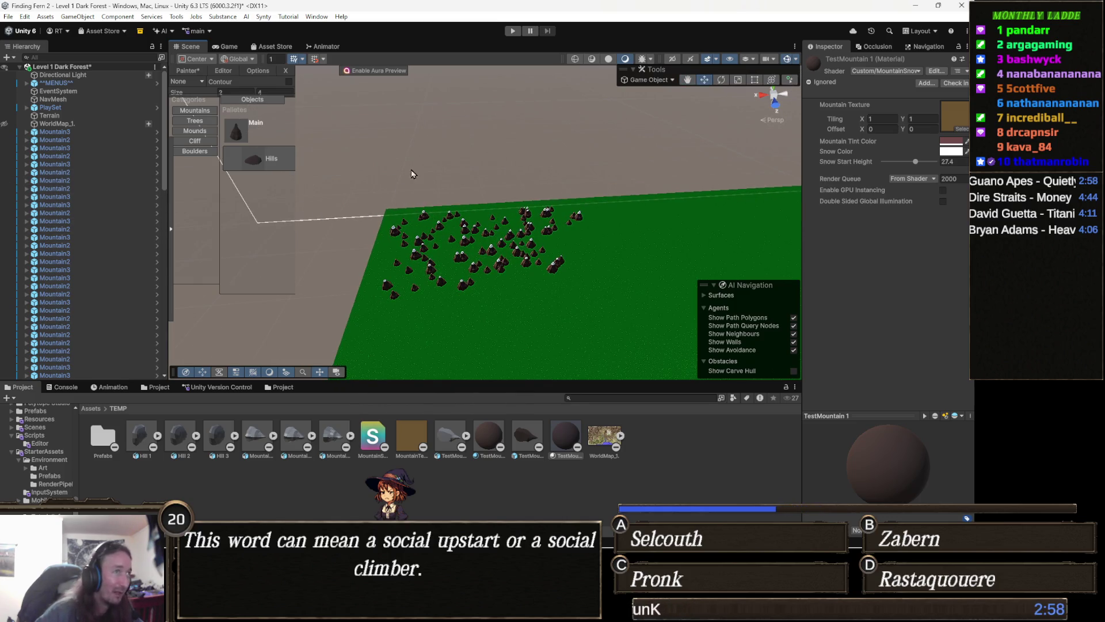
left_click_drag(403, 222, 486, 211)
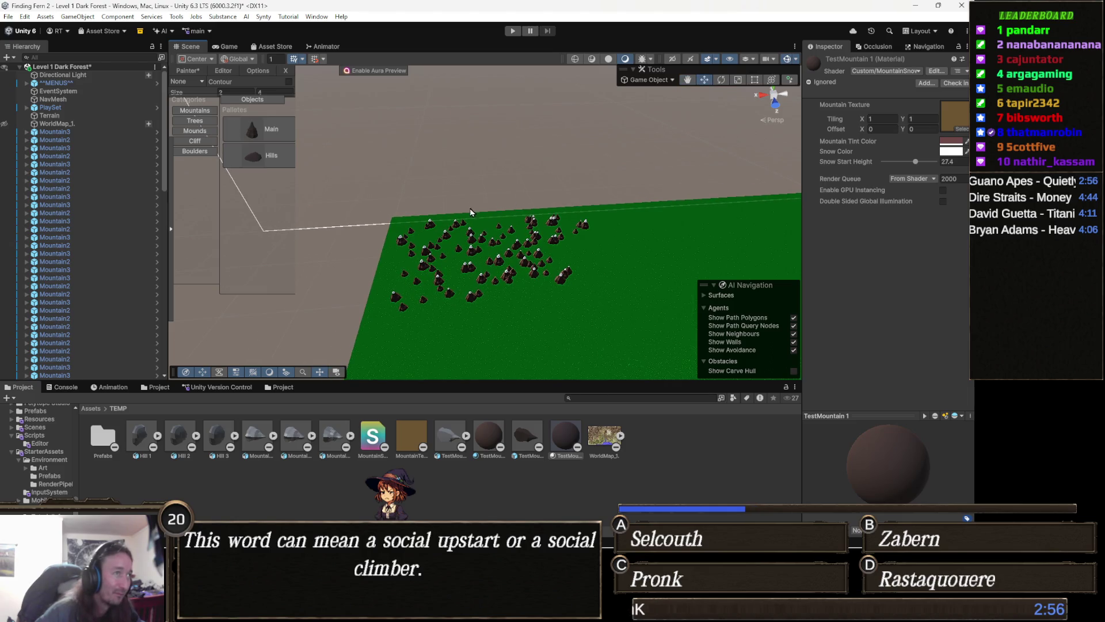
left_click(82, 134)
Step: Select all 94 Mountain objects in the Hierarchy, delete them, and pick the Main painter item
scroll(84, 185, "down", 5)
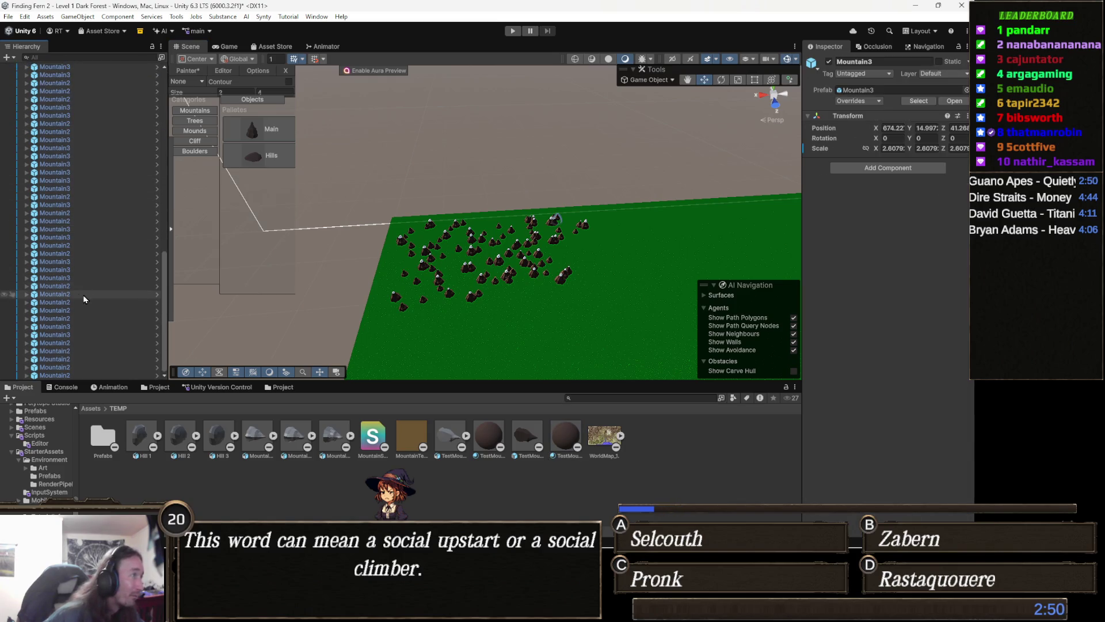
left_click(50, 377, "shift")
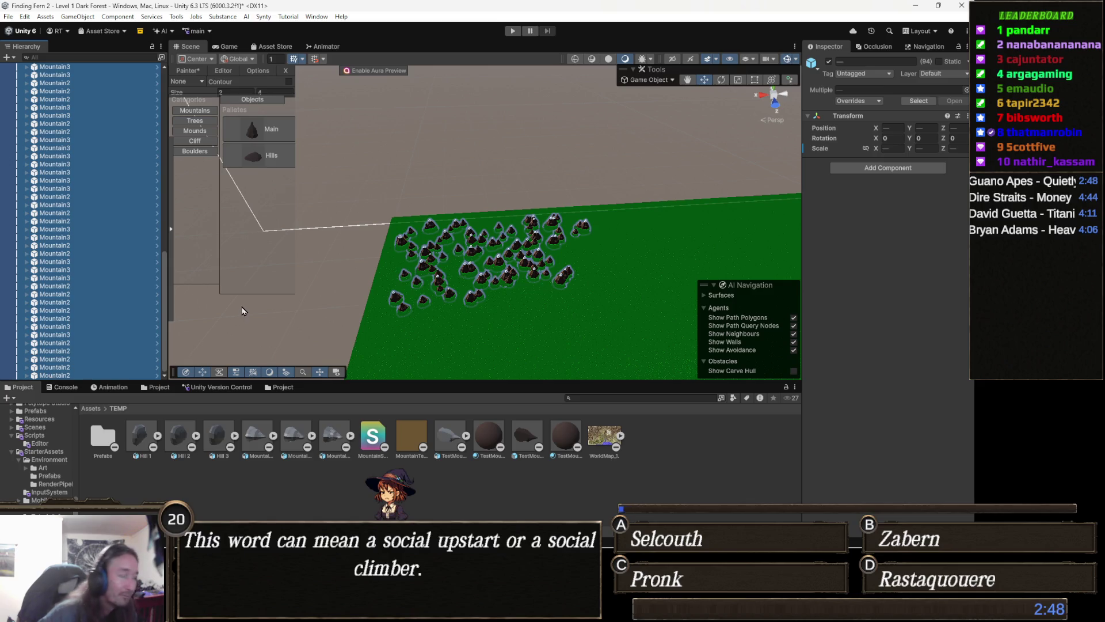
key("Delete")
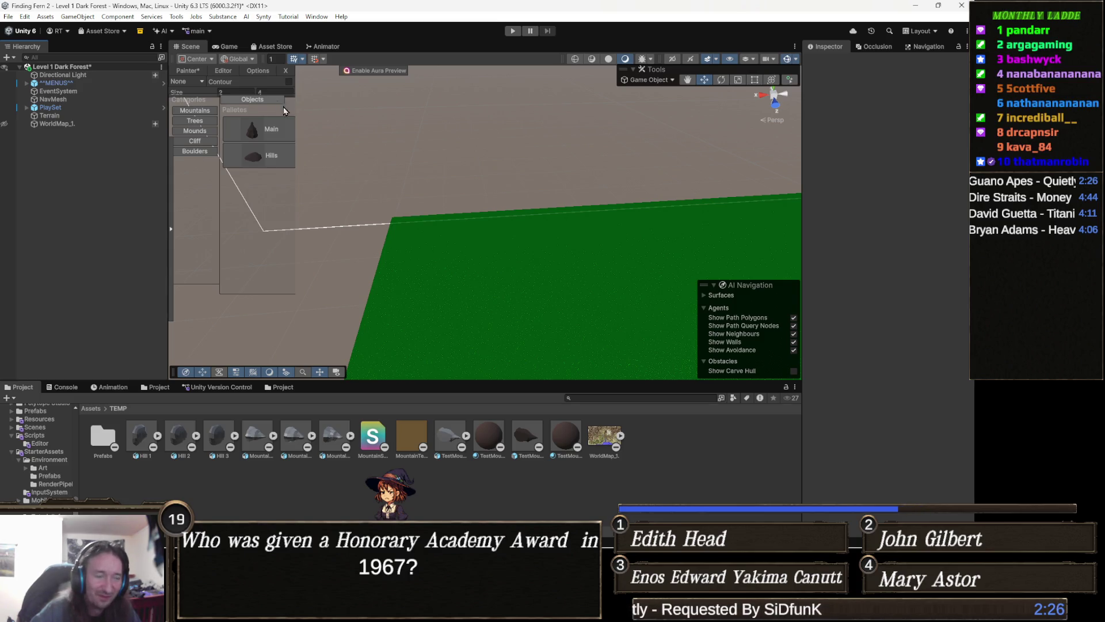
left_click(251, 133)
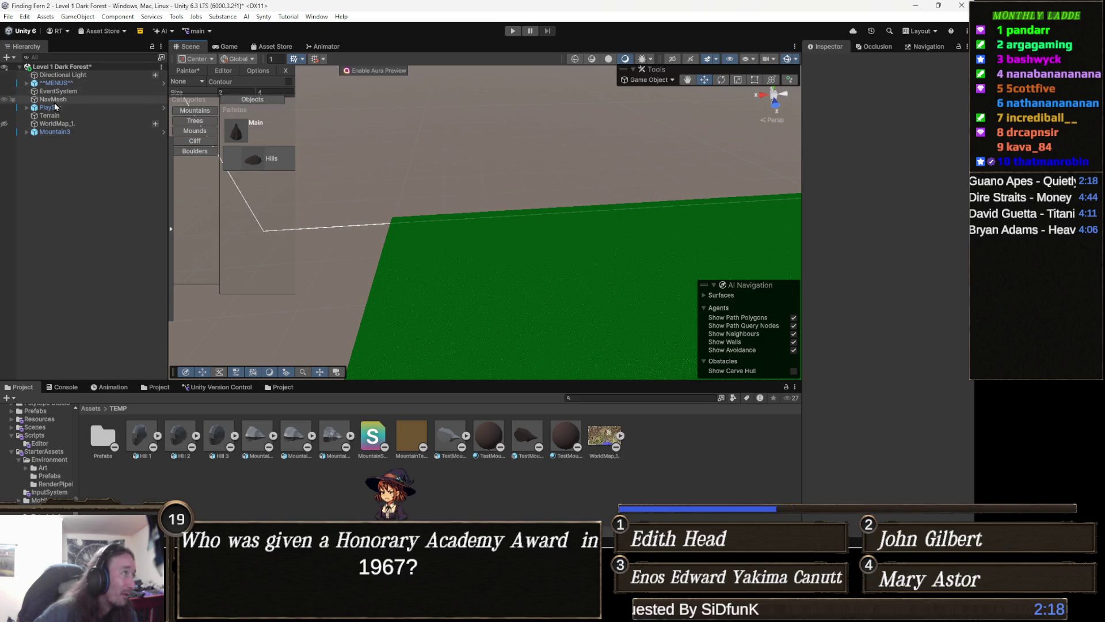
Step: Unhide WorldMap_1, set the brush Size to 5, and paint mountains across the terrain's far centre
left_click(4, 124)
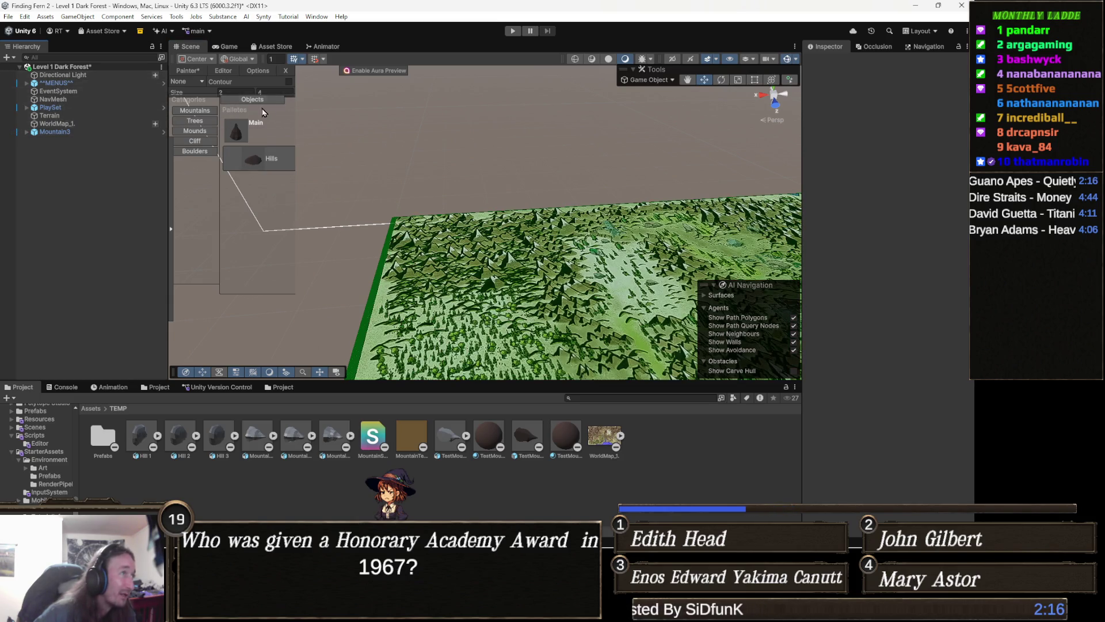
left_click(227, 93)
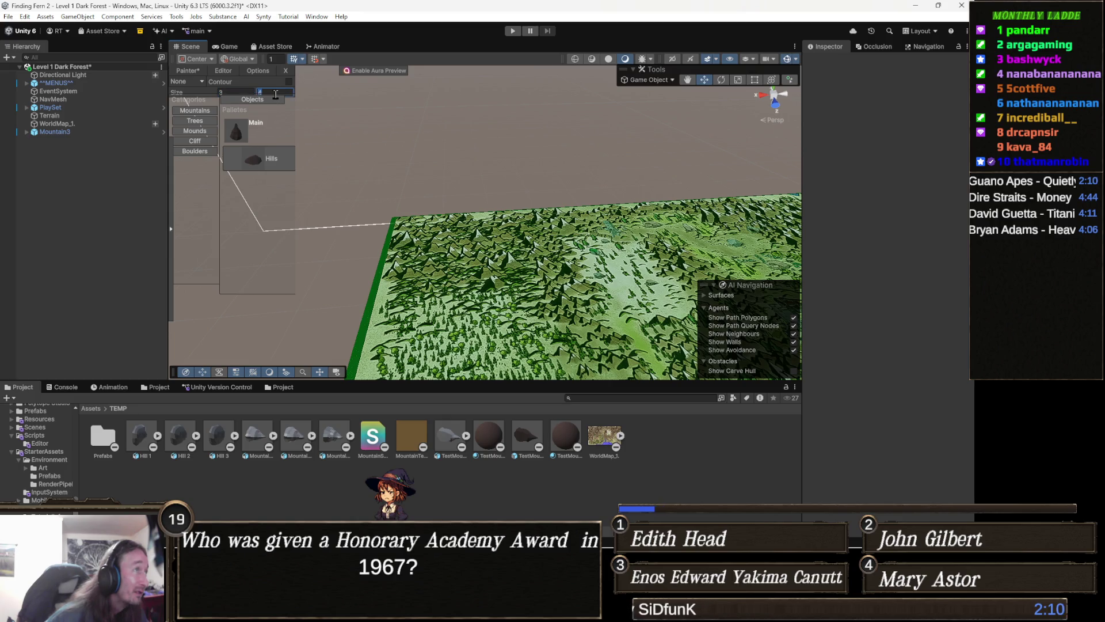
type("5")
scroll(479, 166, "up", 5)
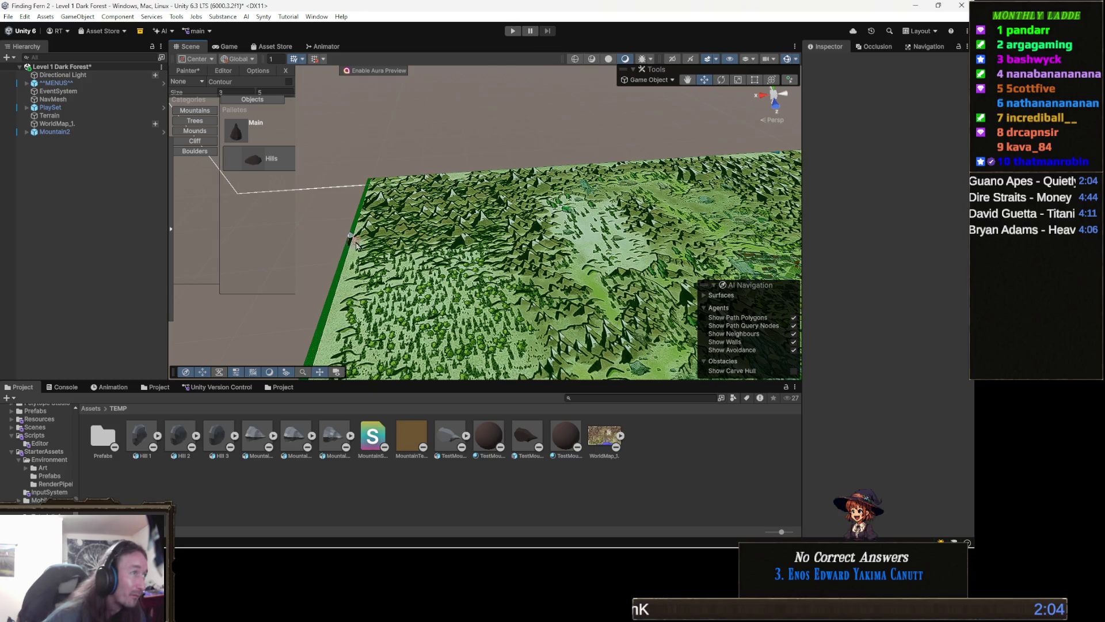
scroll(408, 227, "down", 2)
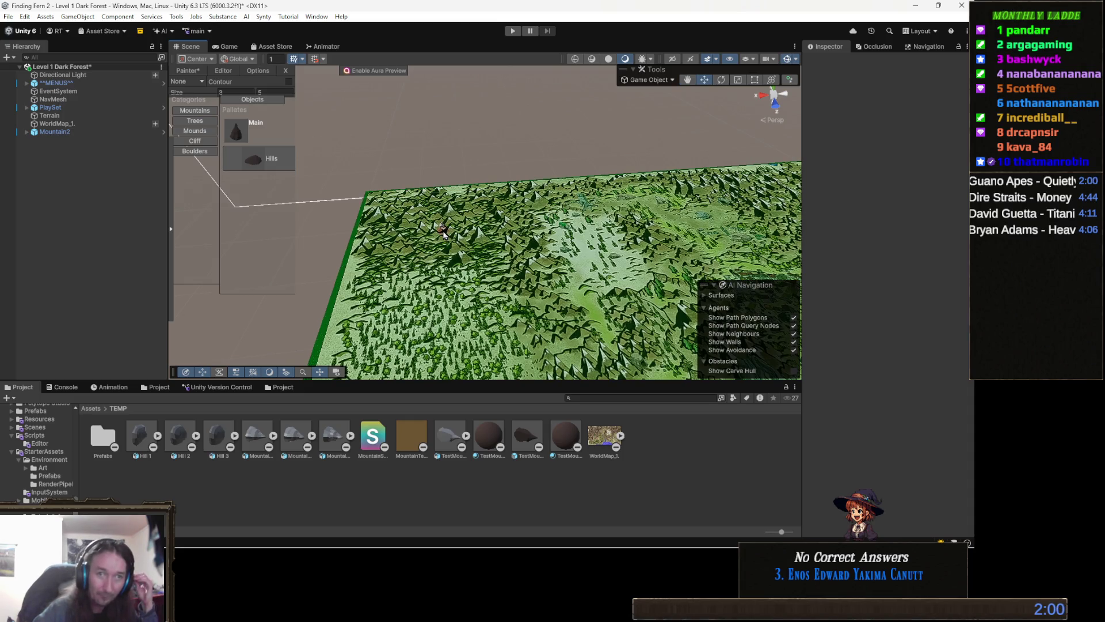
scroll(466, 236, "up", 4)
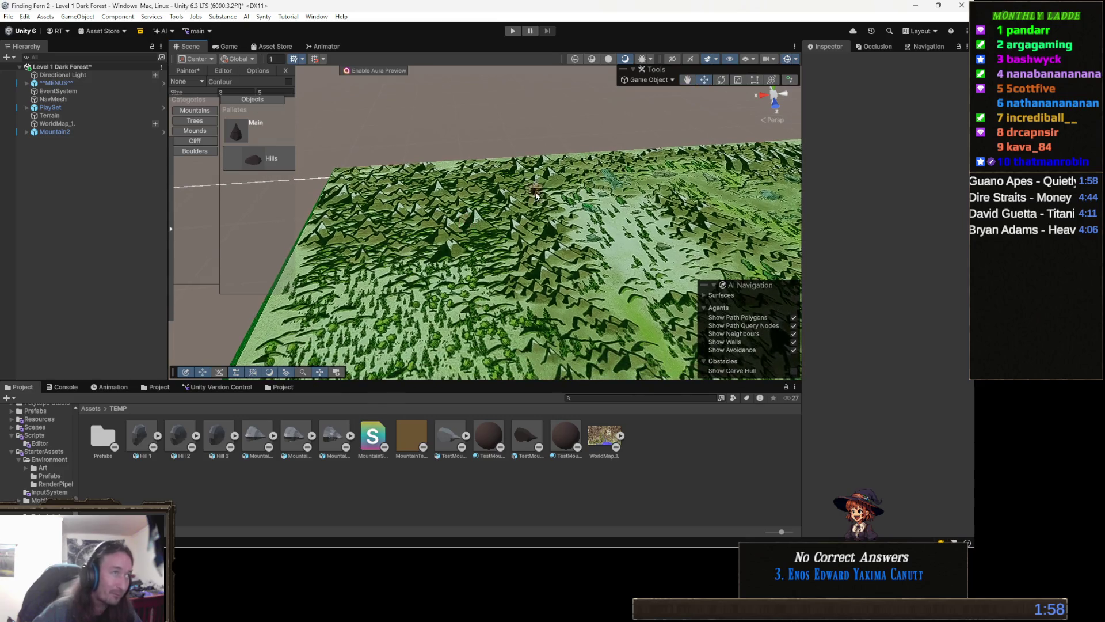
mouse_move(554, 184)
left_mouse_down()
mouse_move(519, 171)
mouse_move(543, 178)
mouse_move(486, 189)
mouse_move(538, 197)
mouse_move(498, 211)
mouse_move(458, 190)
mouse_move(429, 199)
mouse_move(499, 222)
mouse_move(484, 227)
left_mouse_up()
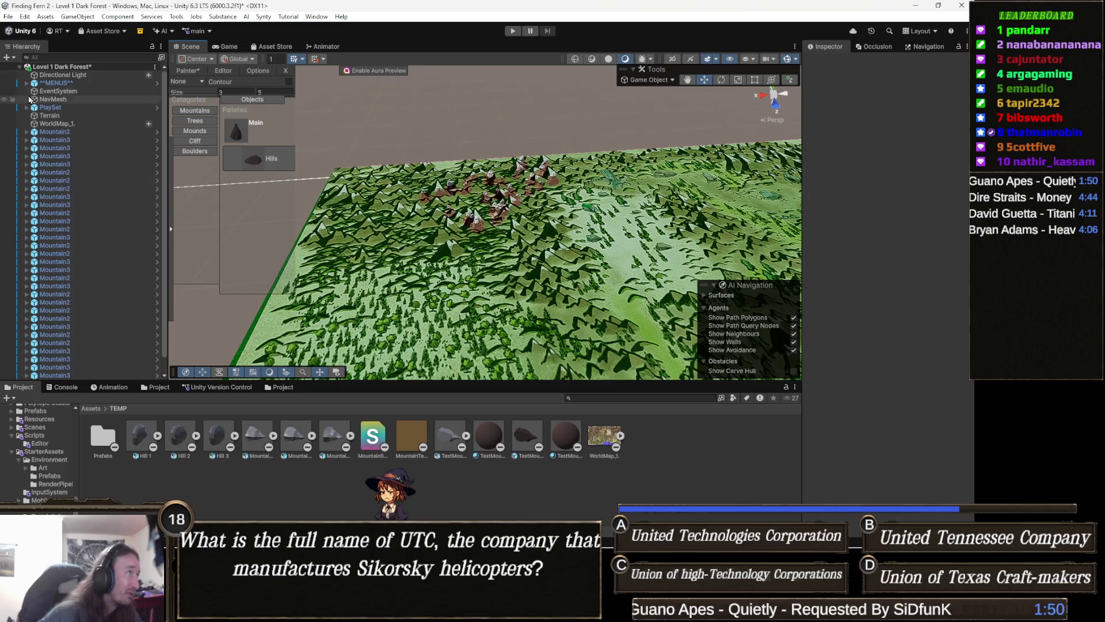
Step: Toggle WorldMap_1's visibility repeatedly to compare the painted mountains against the terrain
left_click(4, 125)
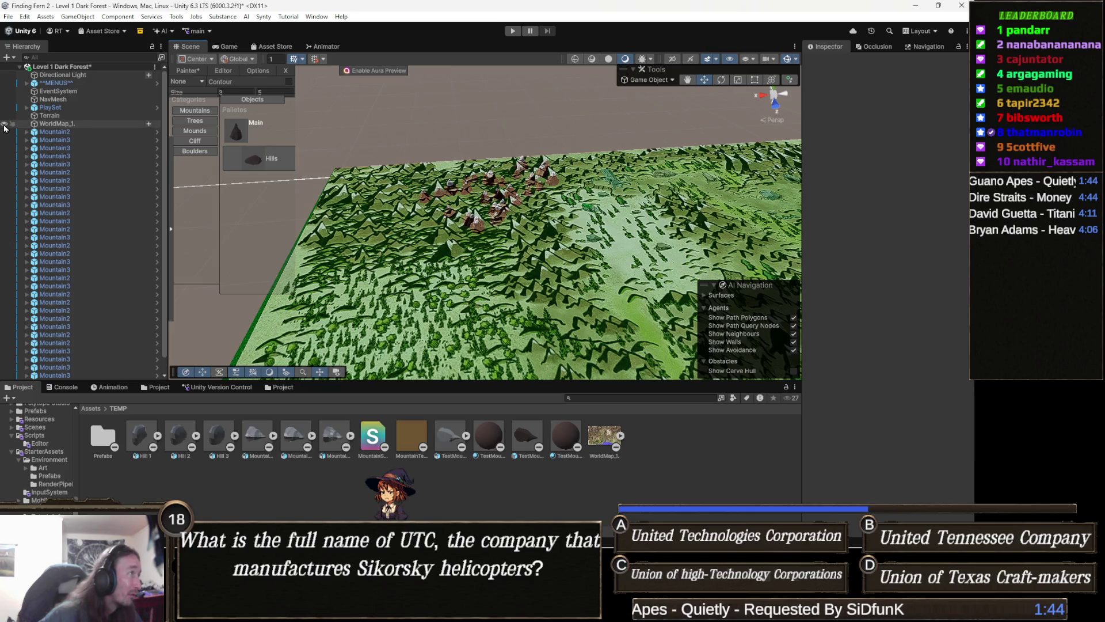
left_click(4, 125)
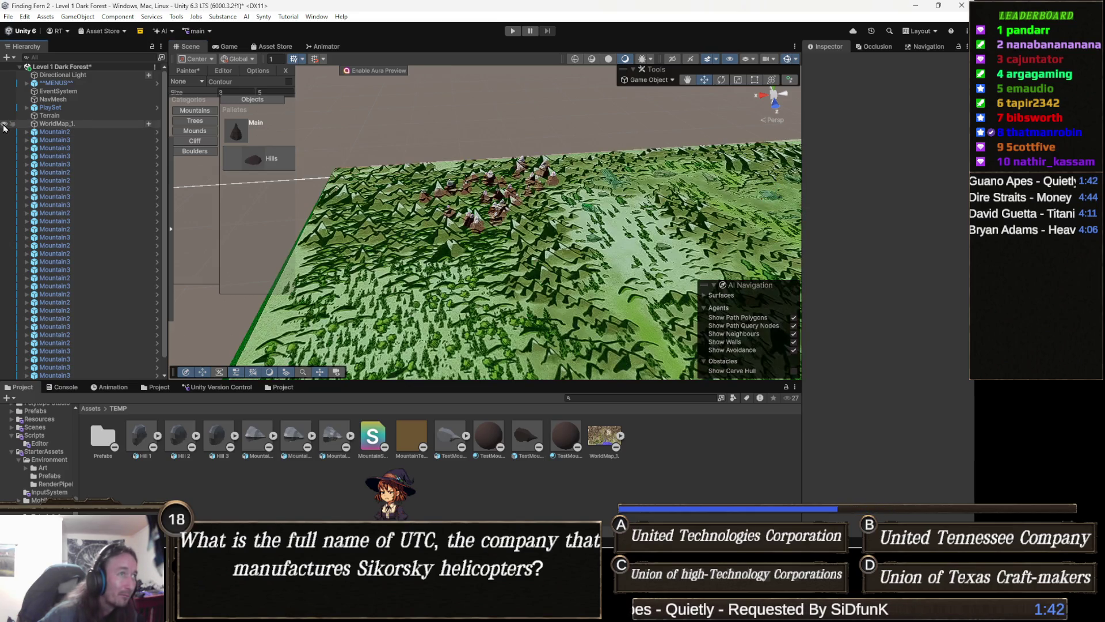
left_click(4, 125)
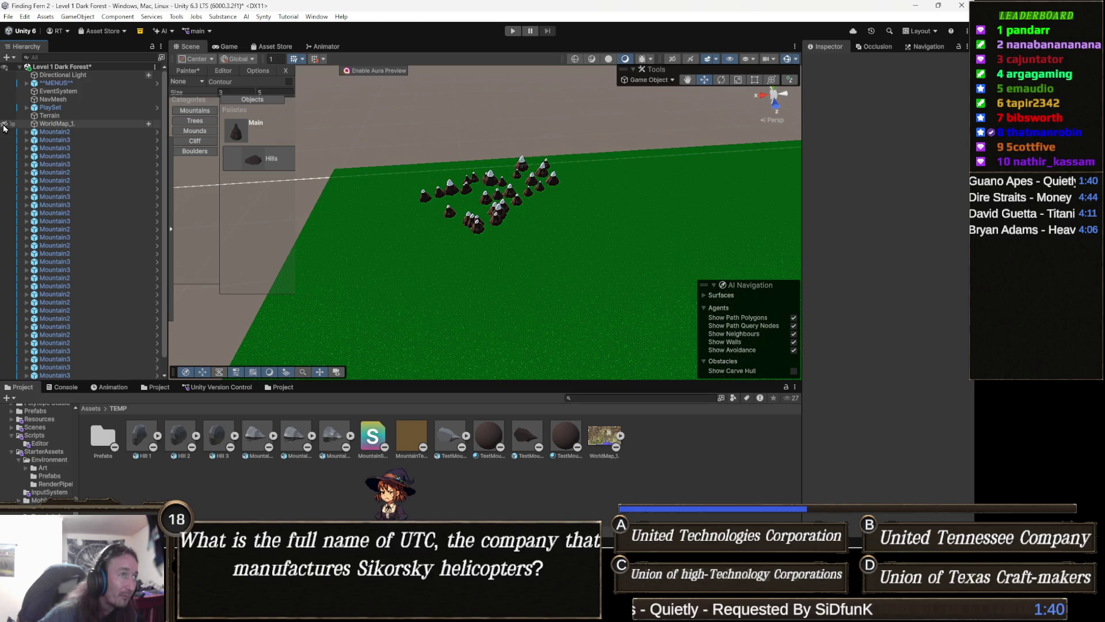
left_click(4, 124)
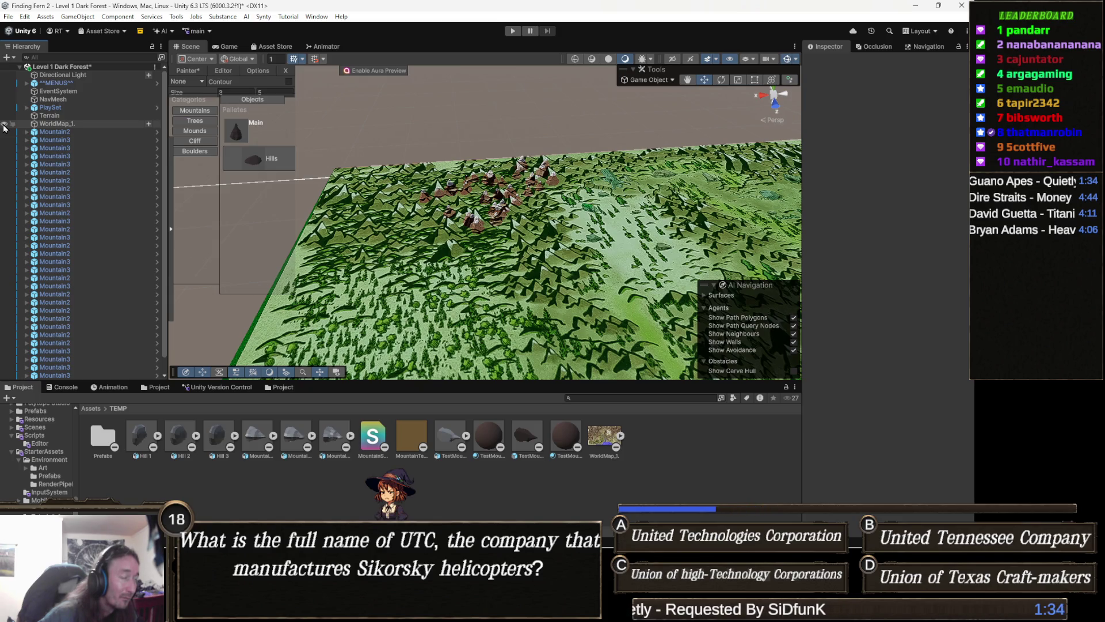
left_click(4, 125)
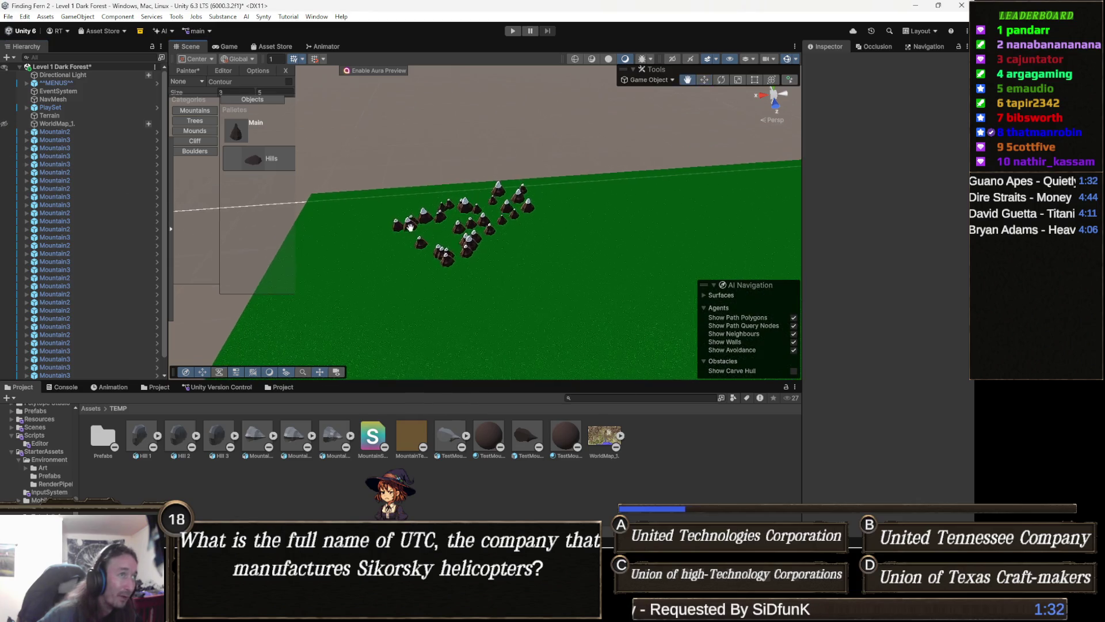
key("h")
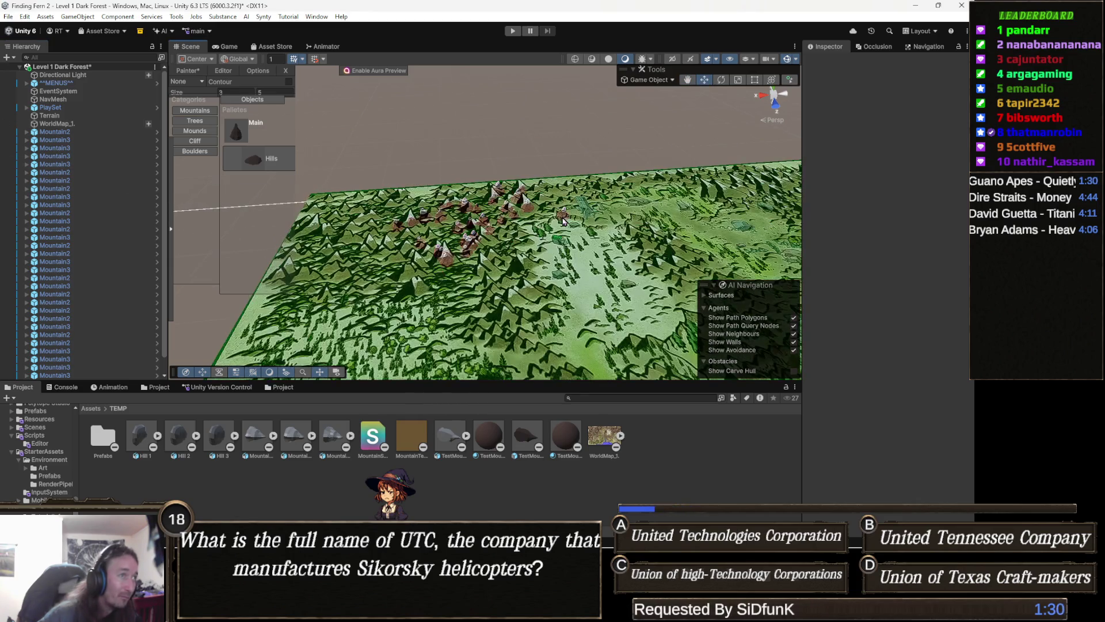
Step: Undo three batches of the freshly painted mountains with Ctrl+Z
key("ctrl+z")
key("ctrl+z")
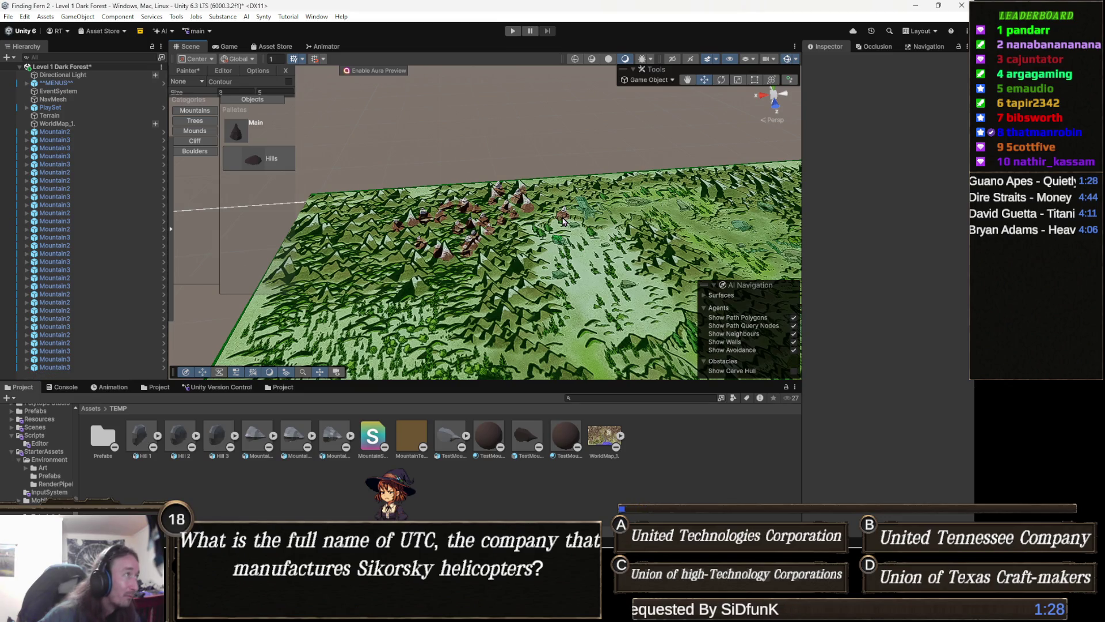
key("ctrl+z")
key("ctrl+z")
key("ctrl+z")
key("ctrl+z")
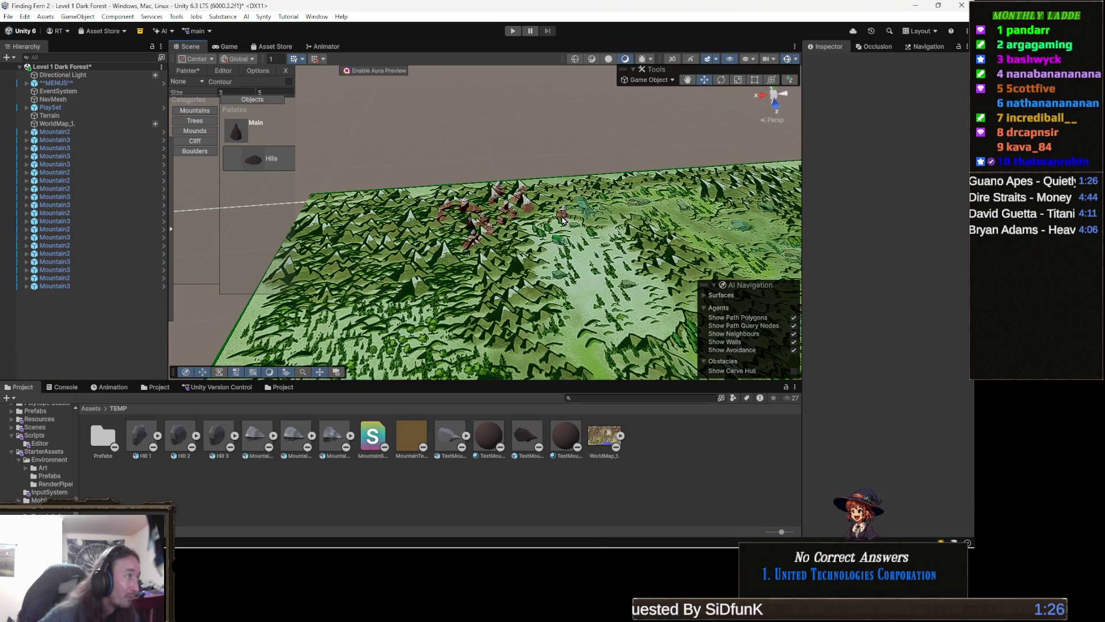
key("ctrl+z")
key("ctrl+z")
key("ctrl+z")
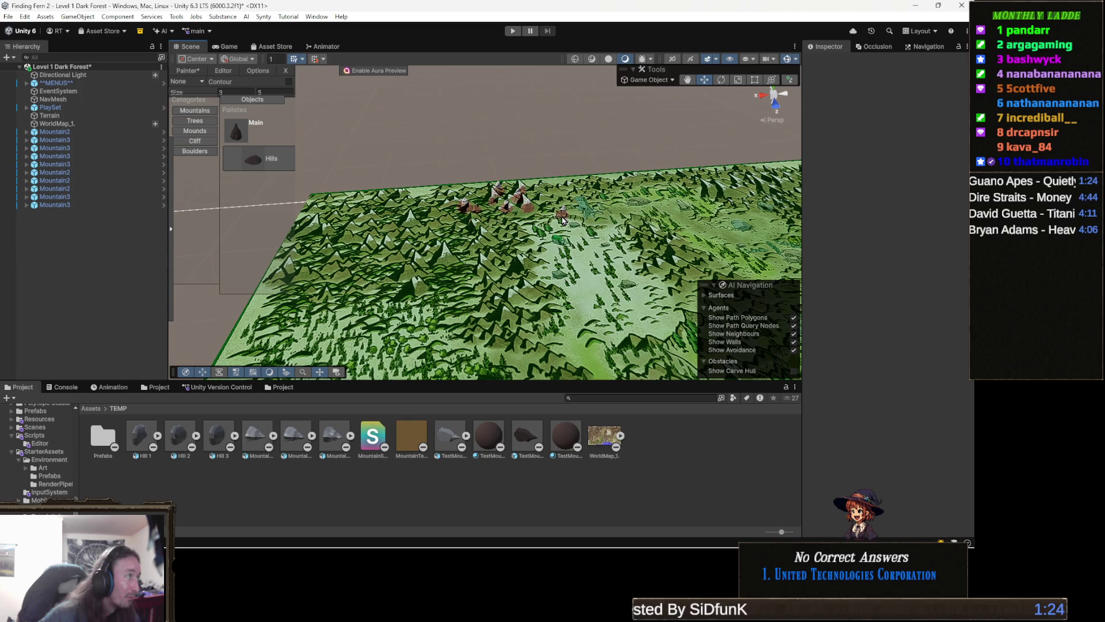
Step: Undo further to clear the remaining painted mountains and restore the visible WorldMap_1 terrain
key("ctrl+z")
key("ctrl+z")
key("ctrl+z")
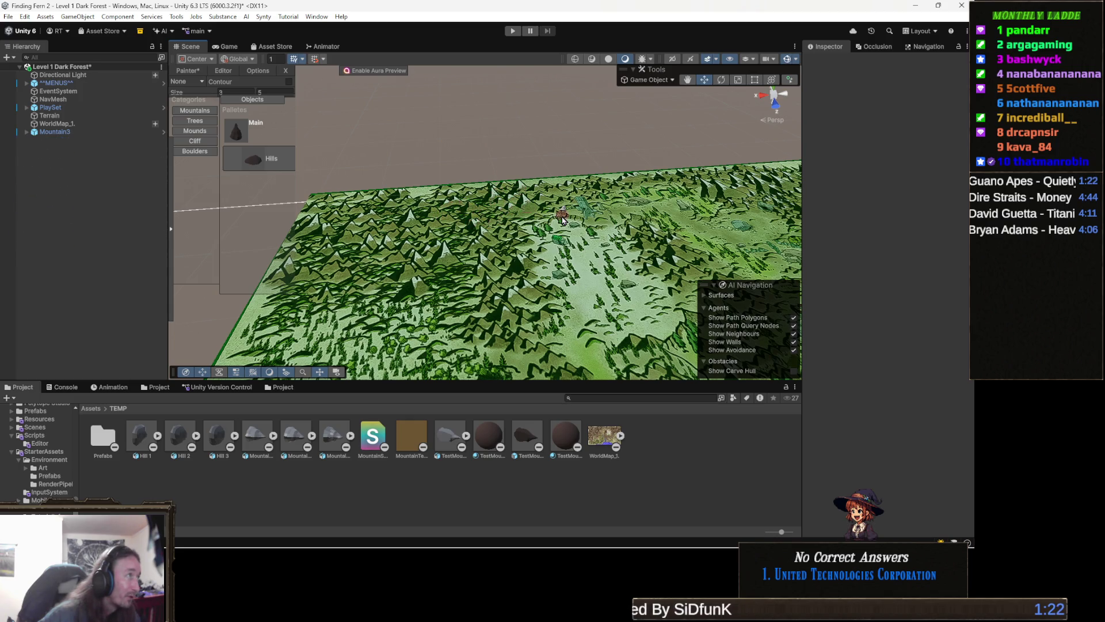
key("ctrl+z")
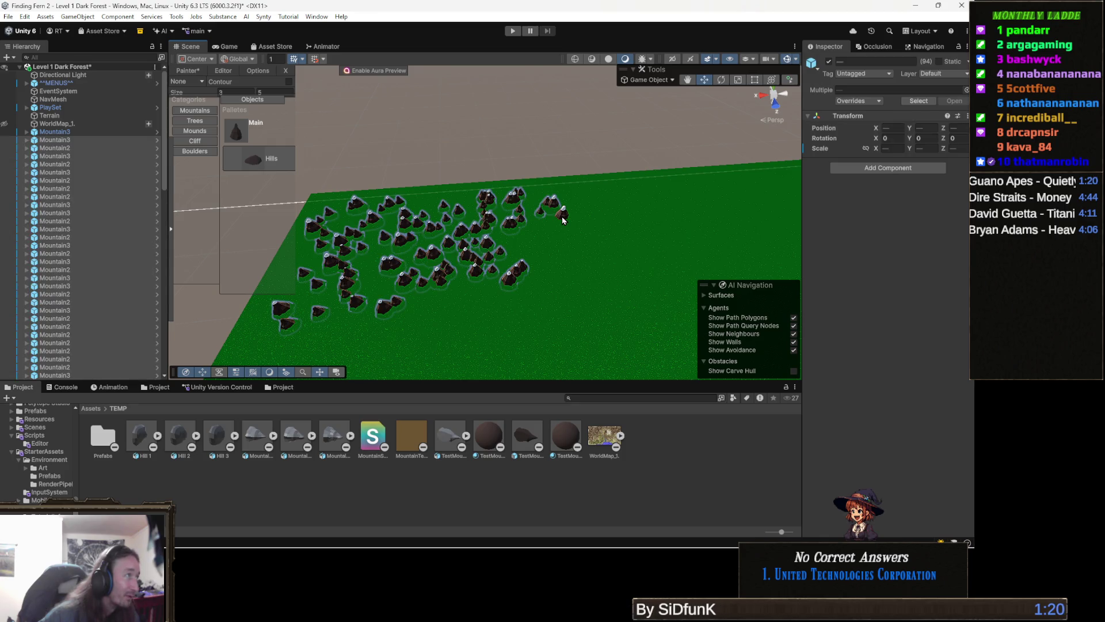
key("ctrl+z")
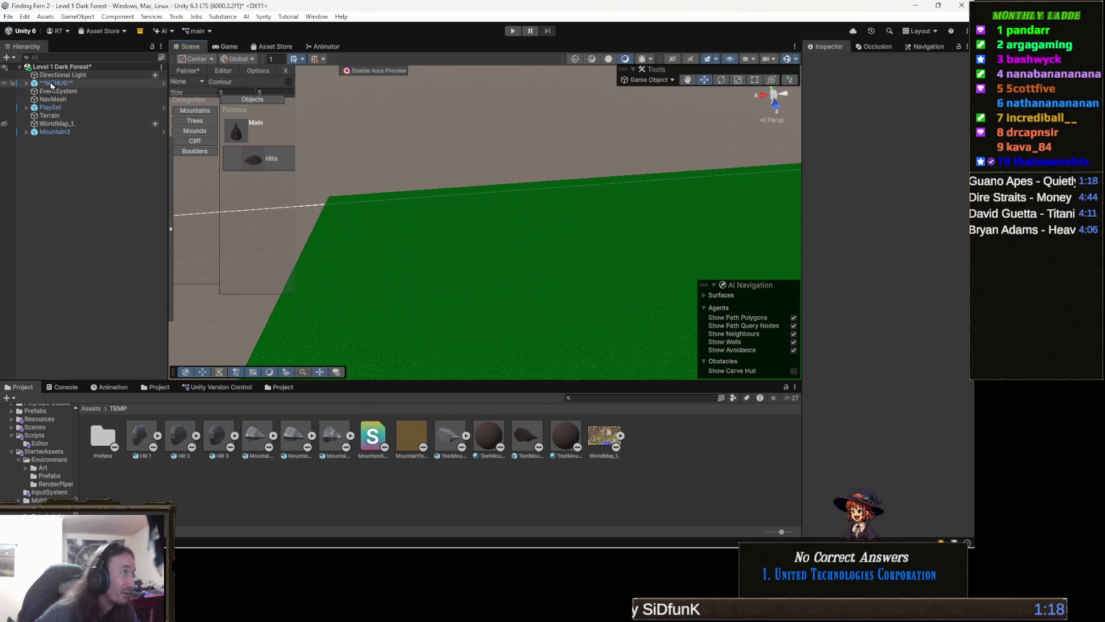
key("ctrl+z")
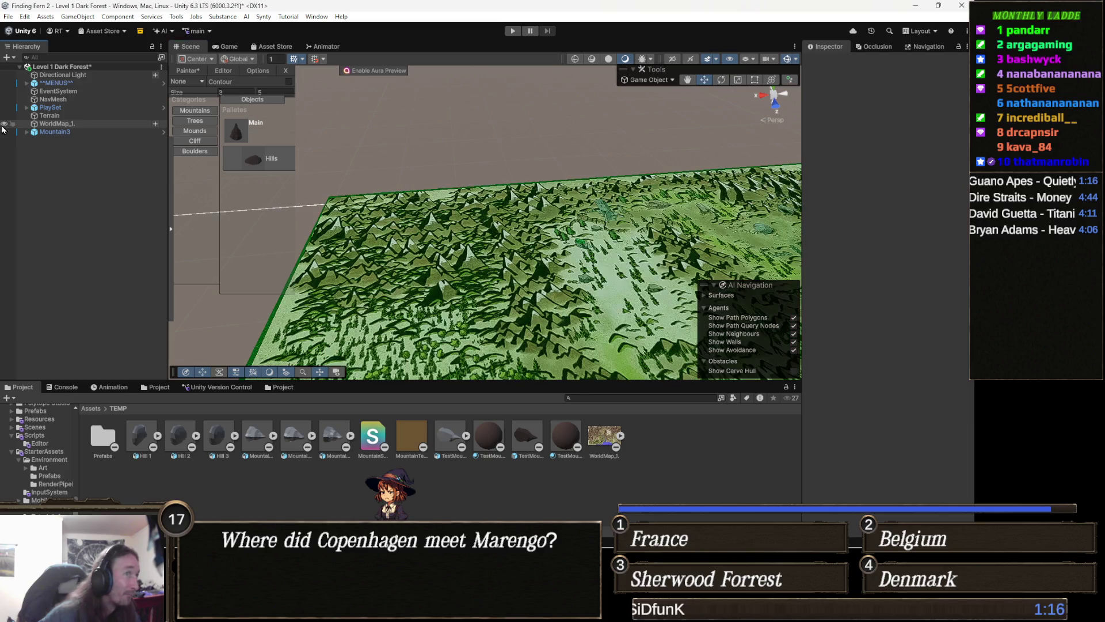
Step: Adjust the painter size, paint a winding row of mountains, and select them in the Hierarchy
left_click(237, 91)
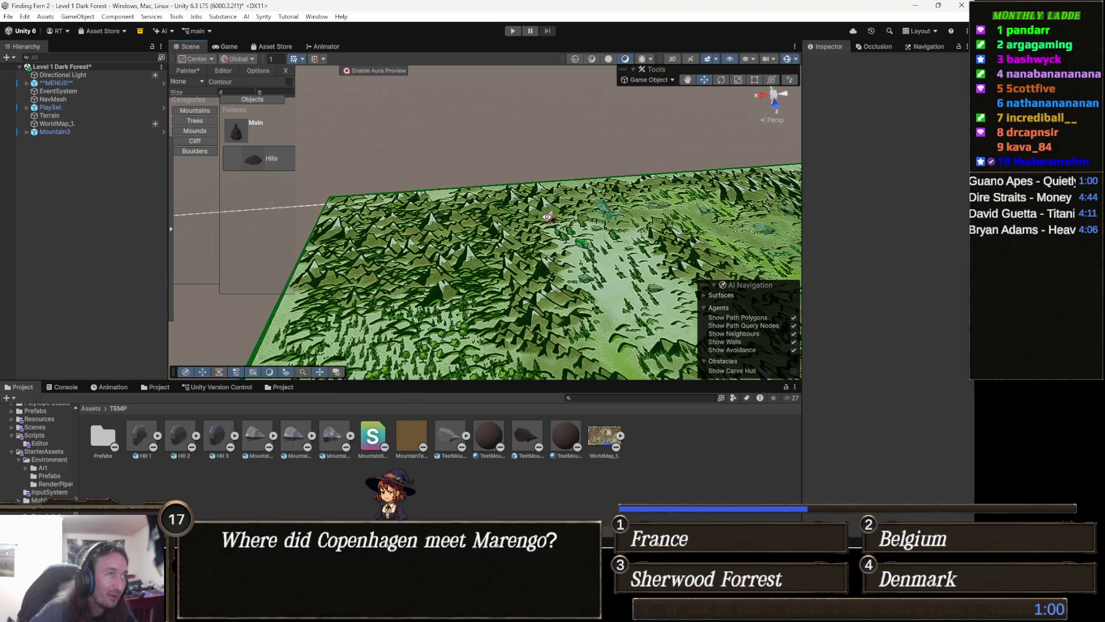
key("ctrl+z")
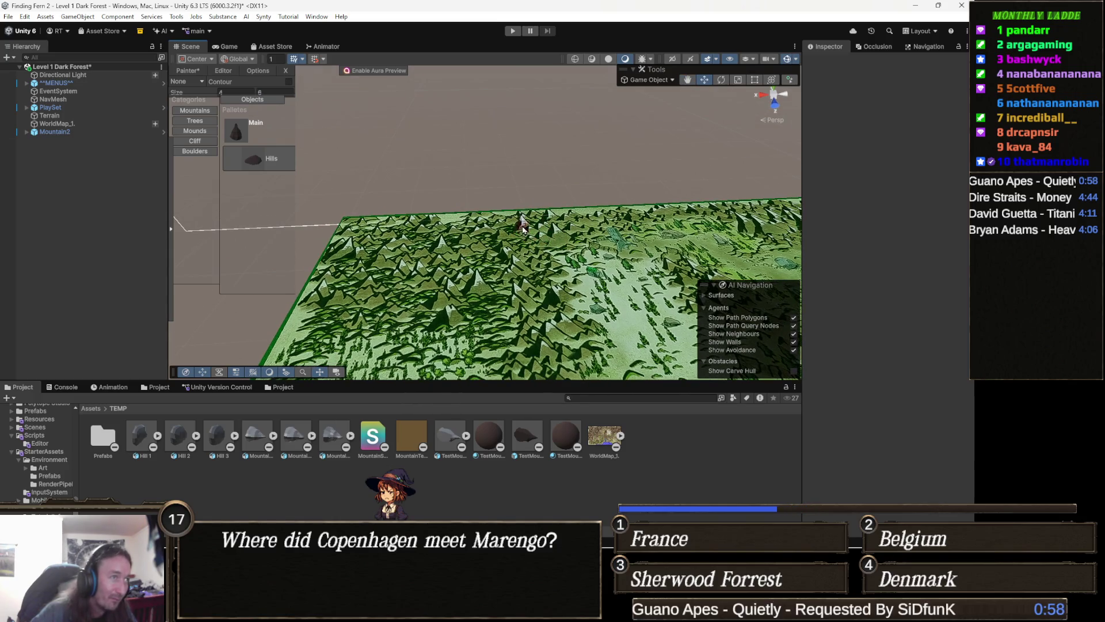
left_click(529, 237)
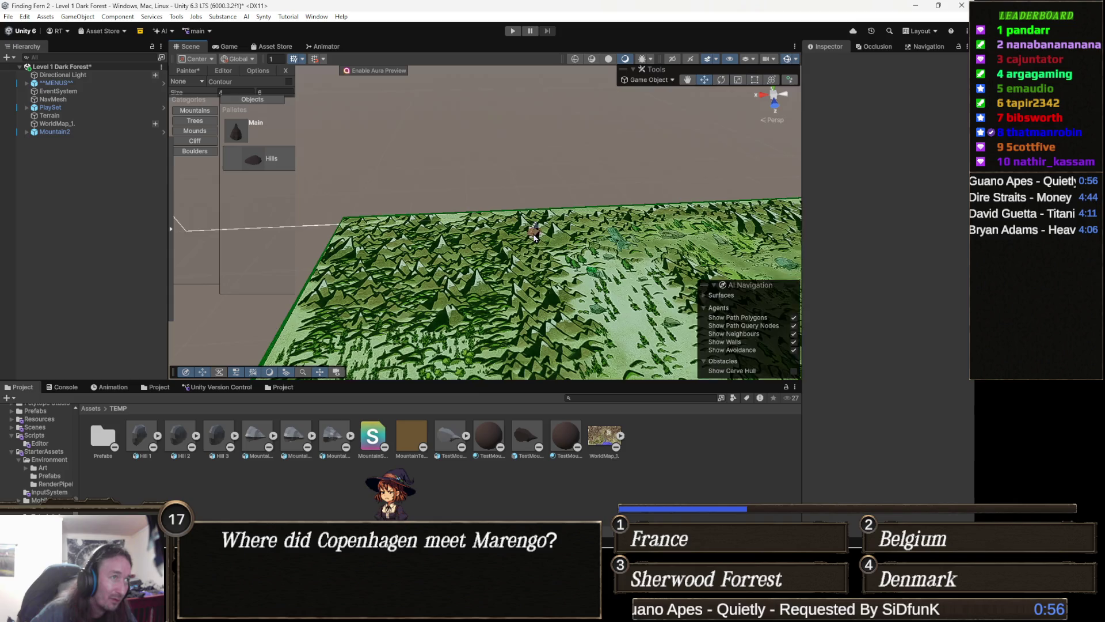
left_click(532, 238)
mouse_move(540, 239)
left_mouse_down()
mouse_move(550, 245)
mouse_move(521, 254)
mouse_move(492, 242)
mouse_move(471, 262)
mouse_move(490, 274)
mouse_move(461, 285)
mouse_move(426, 276)
mouse_move(387, 297)
mouse_move(452, 319)
mouse_move(509, 308)
left_mouse_up()
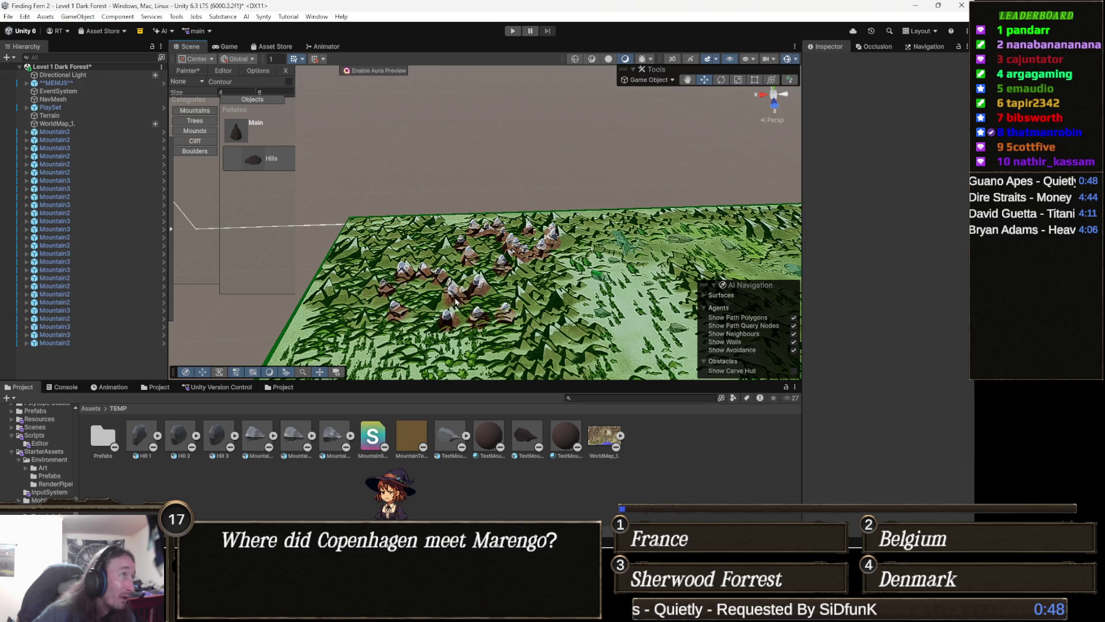
left_click(71, 134)
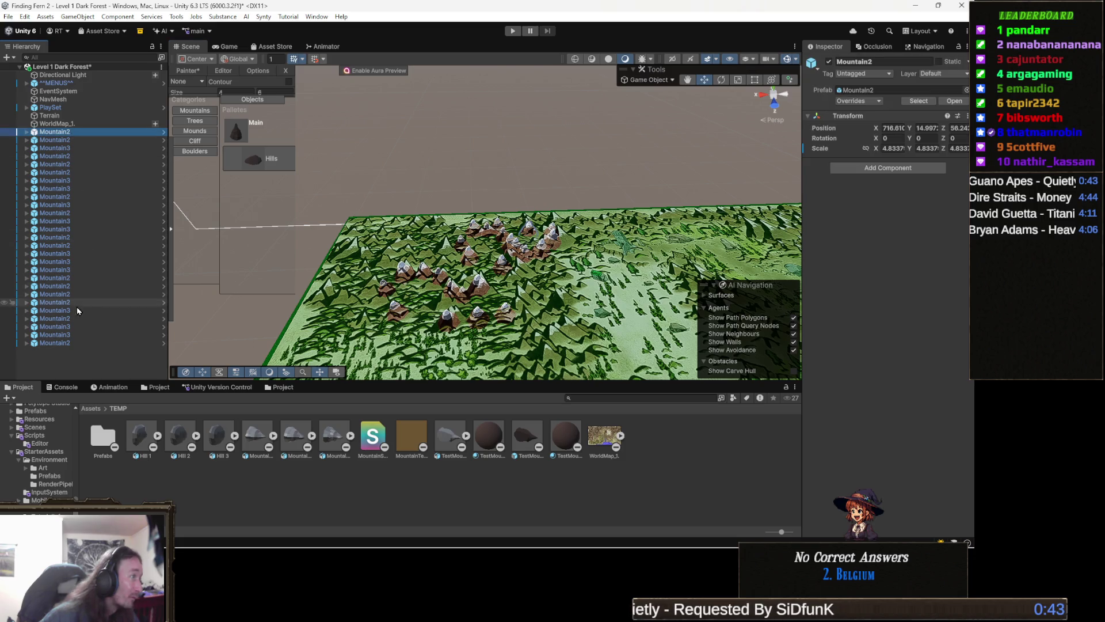
Step: Delete all selected painted Mountain objects and switch the painter's placement mode from None to Random
left_click(69, 343, "shift")
key("Delete")
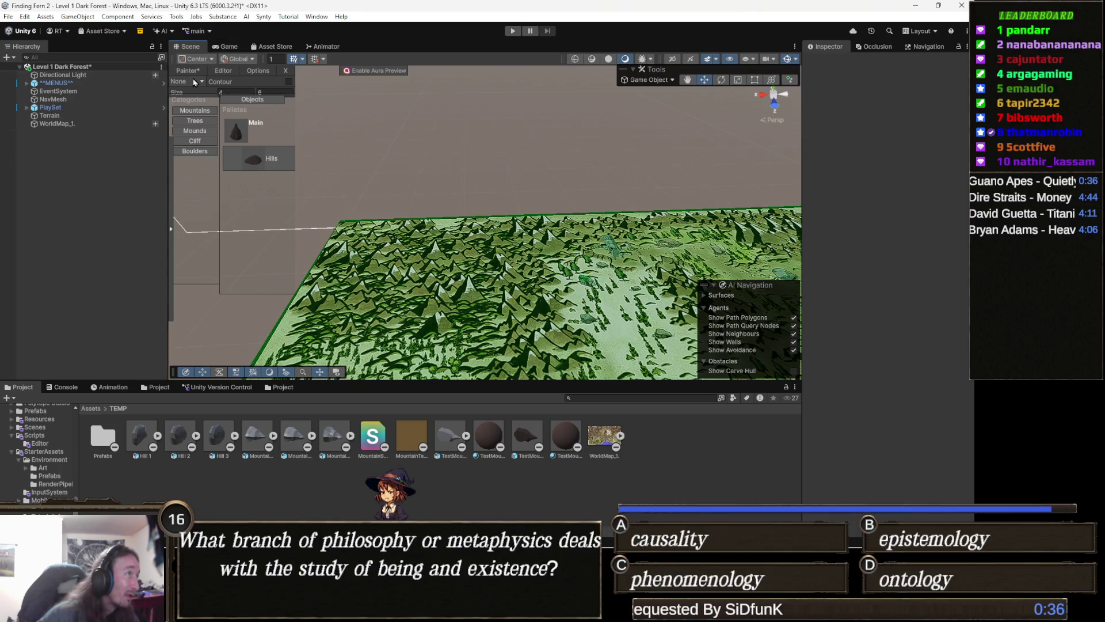
left_click(195, 82)
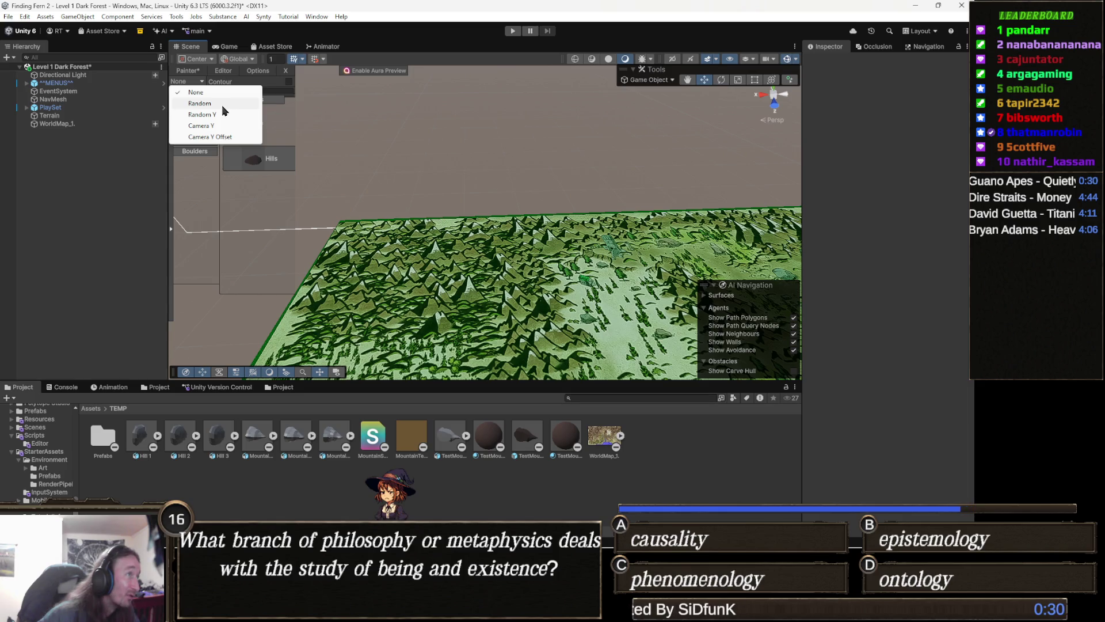
left_click(201, 103)
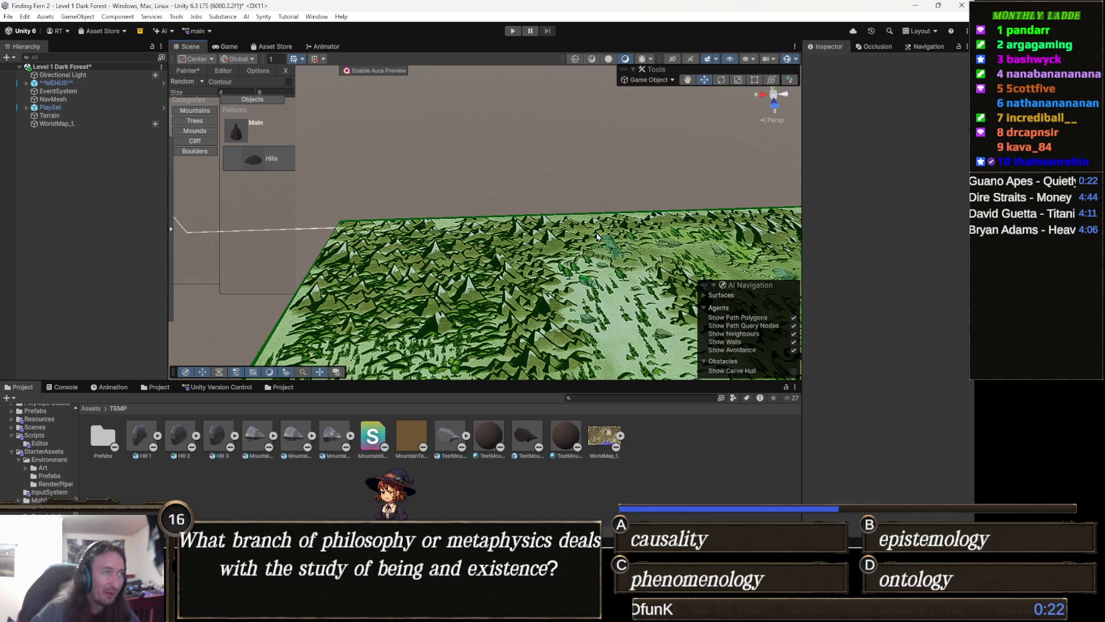
Step: Paint a broad field of Main mountains across the terrain
left_click_drag(465, 213, 470, 226)
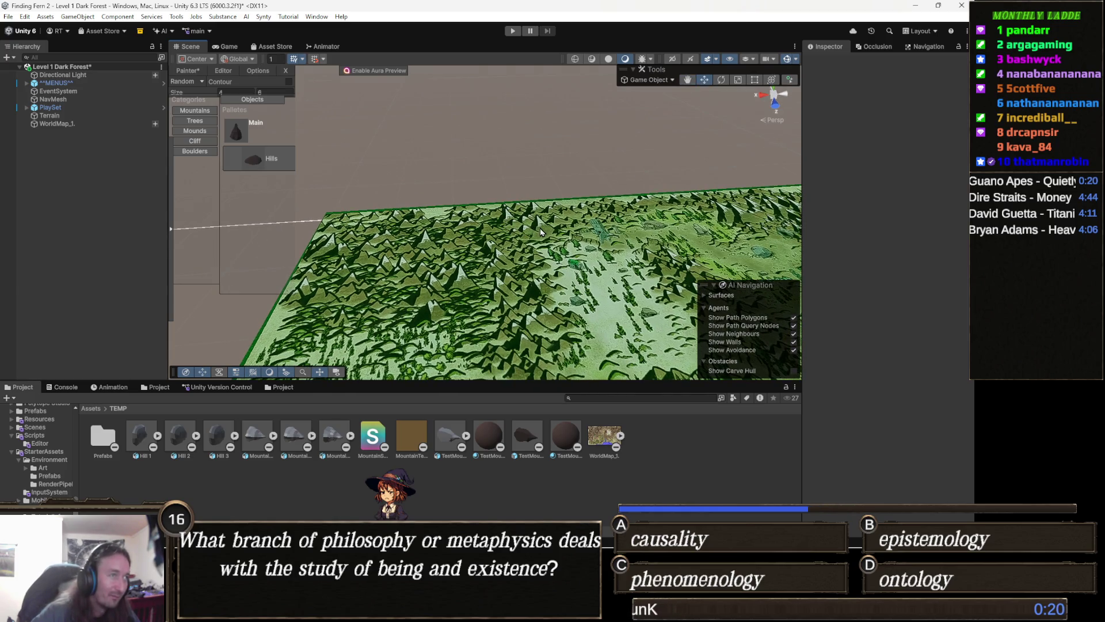
scroll(541, 230, "up", 1)
left_click_drag(540, 223, 534, 225)
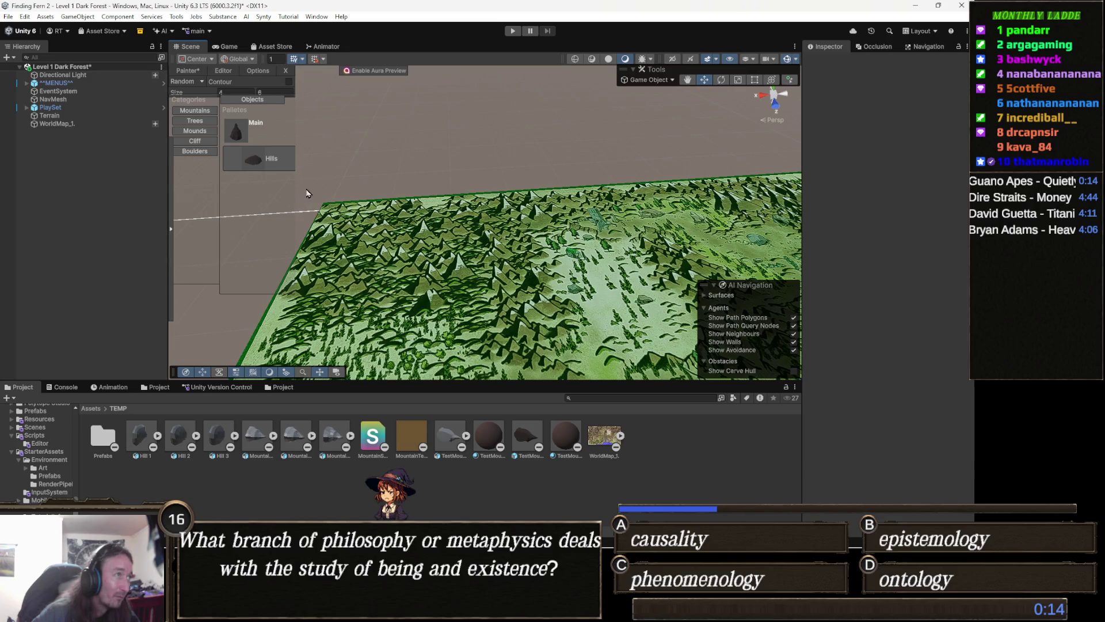
left_click_drag(554, 214, 544, 219)
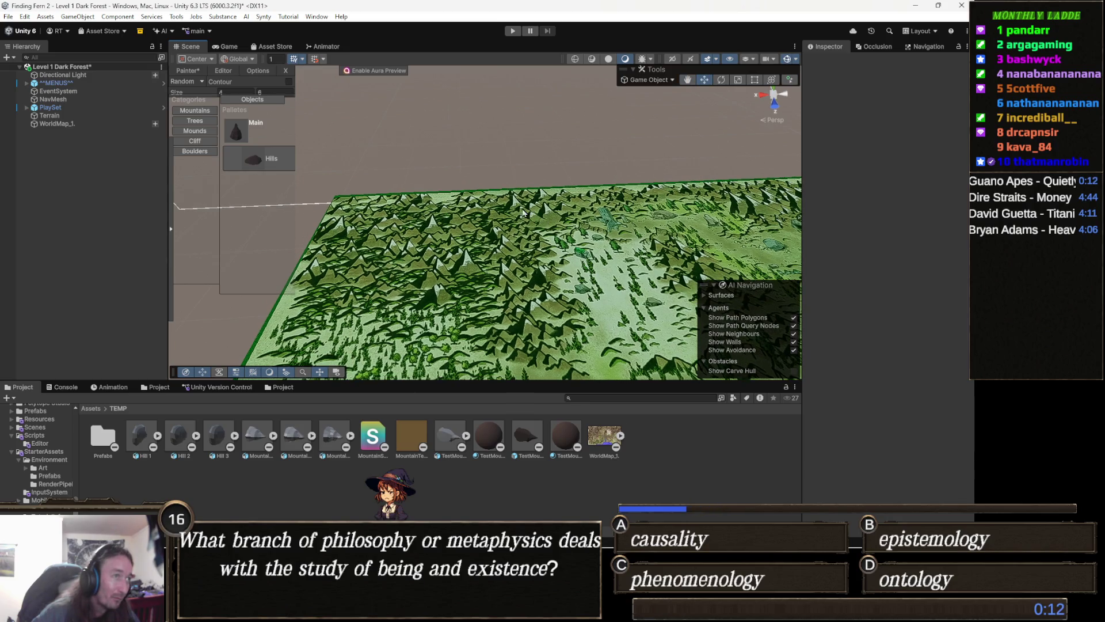
left_click(267, 130)
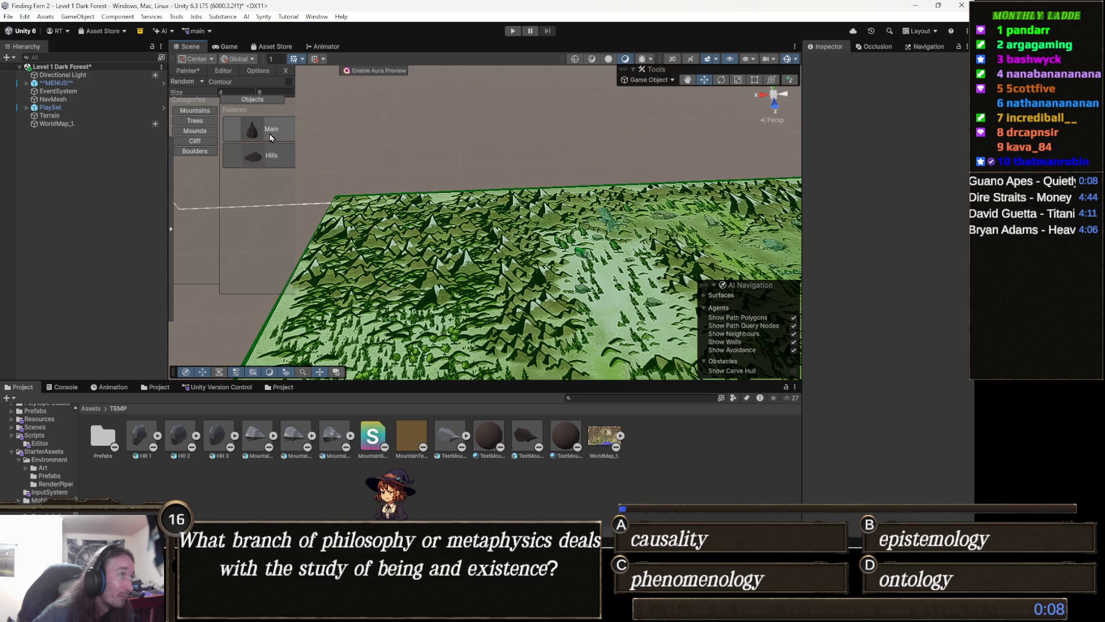
mouse_move(266, 130)
left_mouse_down()
mouse_move(456, 259)
mouse_move(544, 191)
mouse_move(504, 205)
mouse_move(514, 230)
mouse_move(494, 237)
mouse_move(478, 212)
mouse_move(486, 219)
mouse_move(446, 224)
mouse_move(467, 220)
mouse_move(449, 248)
mouse_move(397, 202)
mouse_move(386, 228)
mouse_move(412, 224)
mouse_move(461, 265)
mouse_move(354, 210)
mouse_move(353, 245)
mouse_move(444, 297)
mouse_move(392, 311)
mouse_move(352, 291)
mouse_move(346, 262)
mouse_move(382, 256)
mouse_move(374, 230)
mouse_move(391, 217)
mouse_move(457, 245)
mouse_move(501, 219)
mouse_move(472, 227)
mouse_move(504, 249)
mouse_move(440, 228)
mouse_move(515, 219)
left_mouse_up()
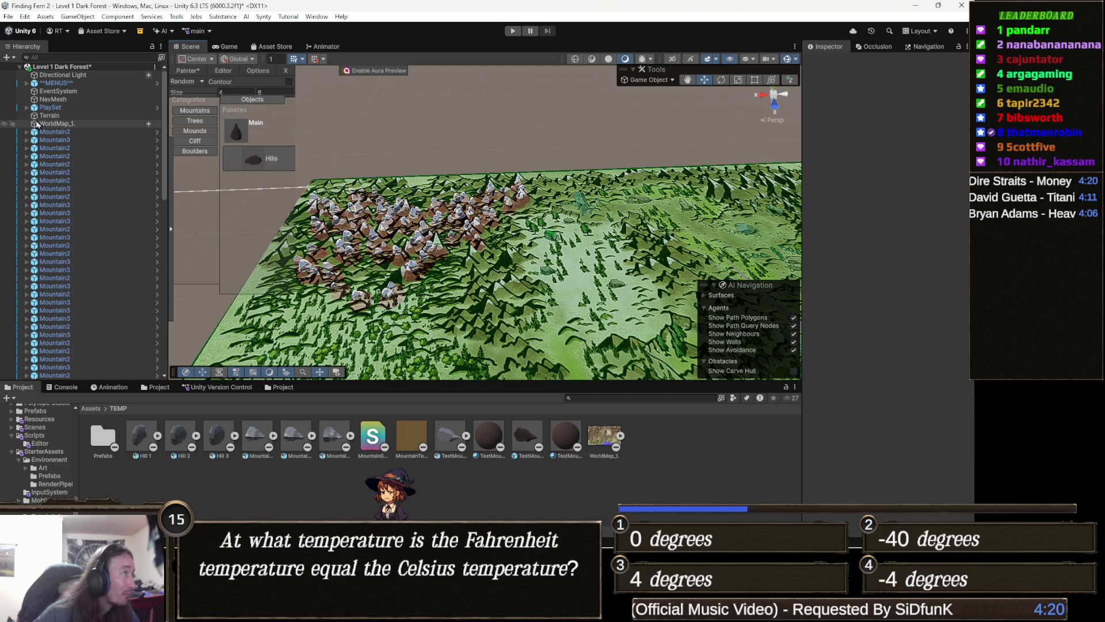
Step: Hide the WorldMap_1 terrain so the mountains sit on the flat green plane
left_click(4, 124)
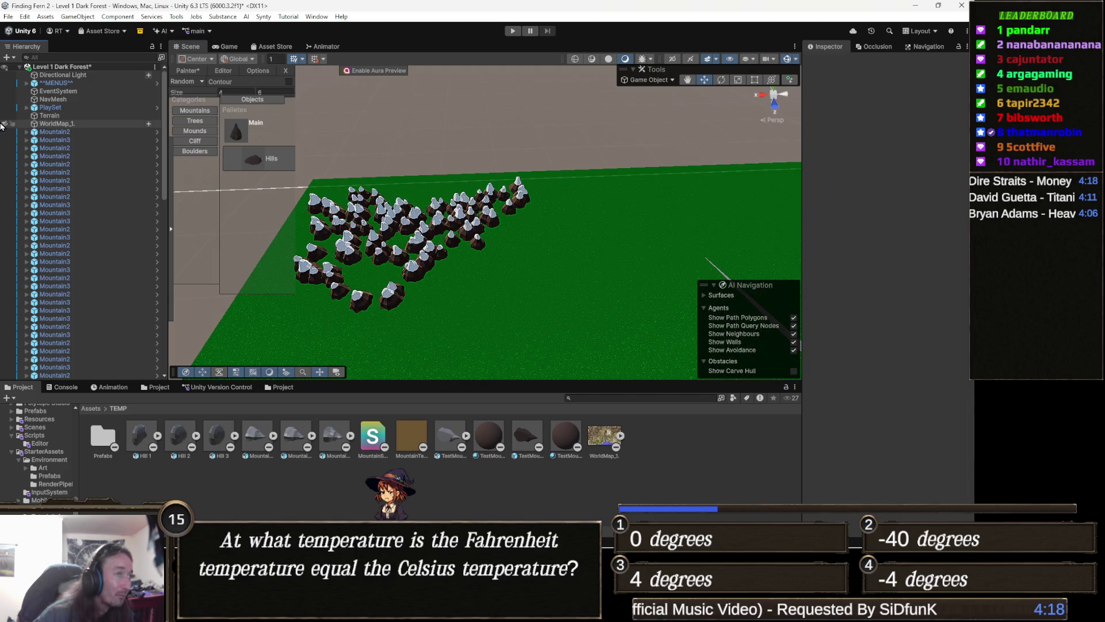
left_click(4, 124)
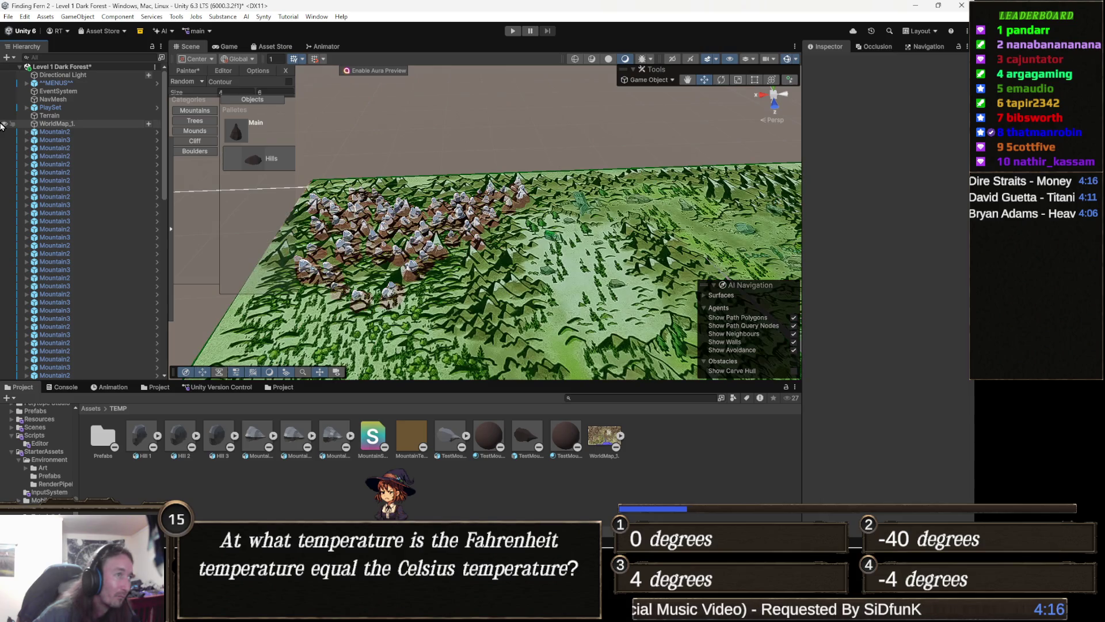
left_click(4, 124)
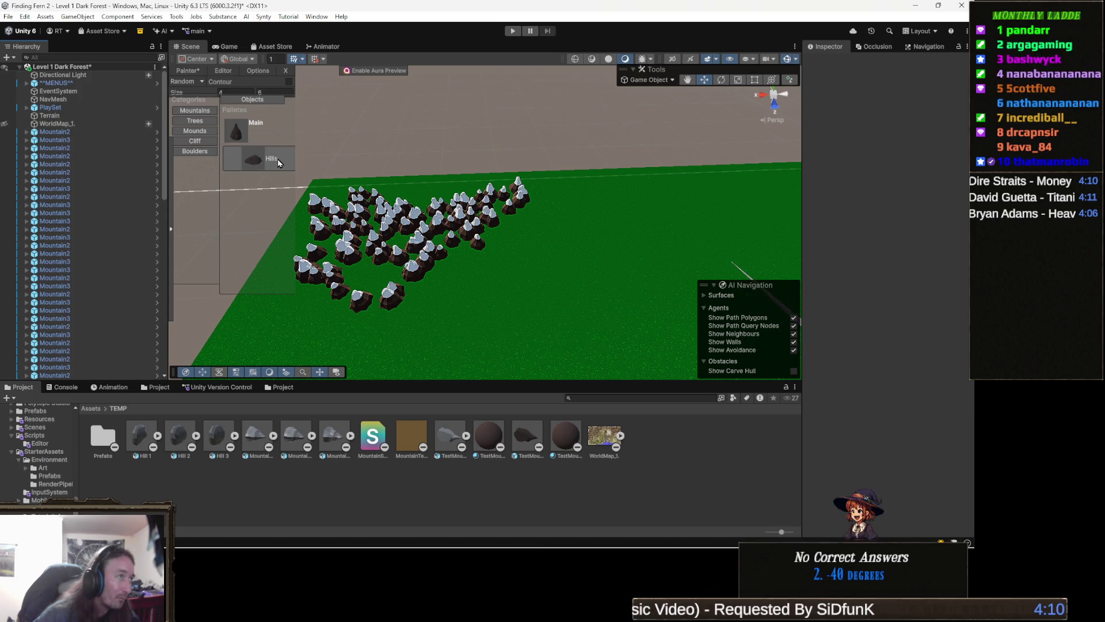
left_click(474, 239)
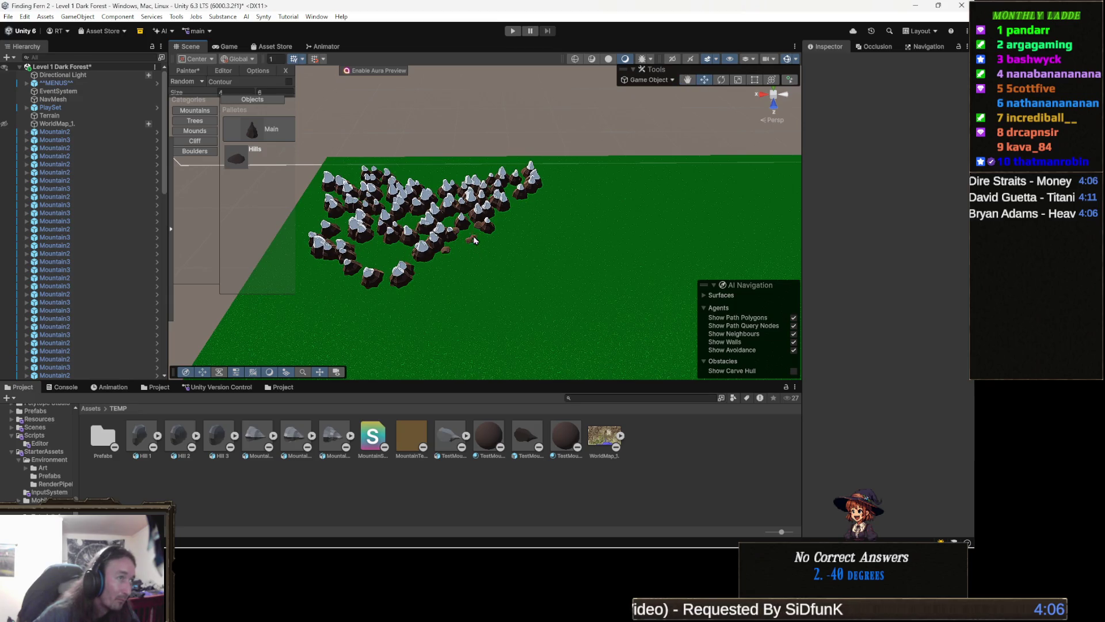
Step: Place brown Hills mounds beside and below the mountain field
left_click(453, 257)
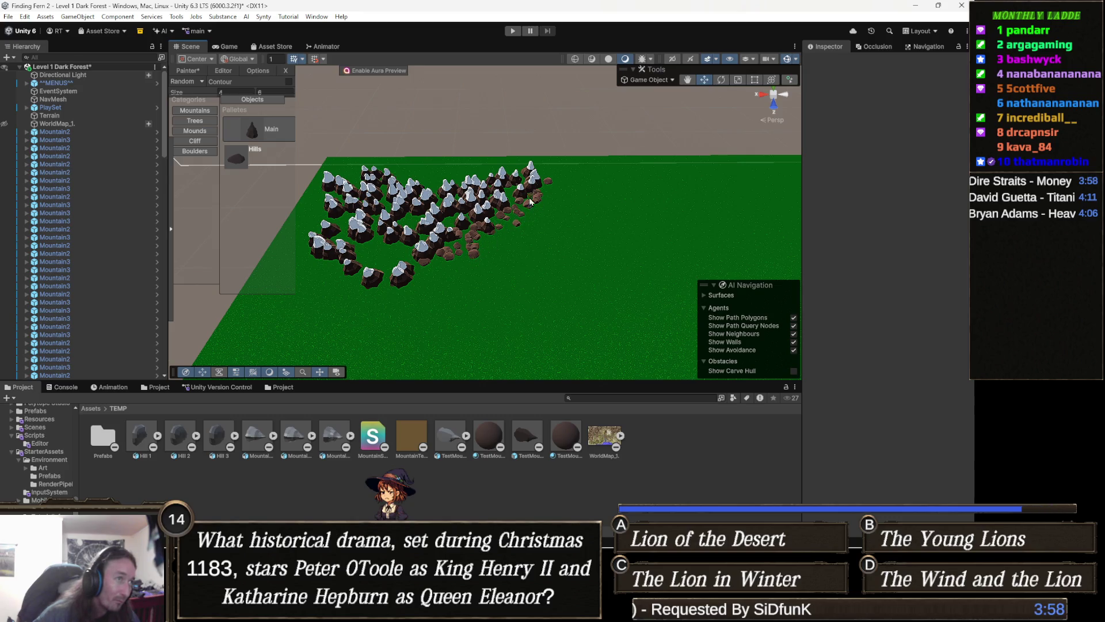
left_click(421, 278)
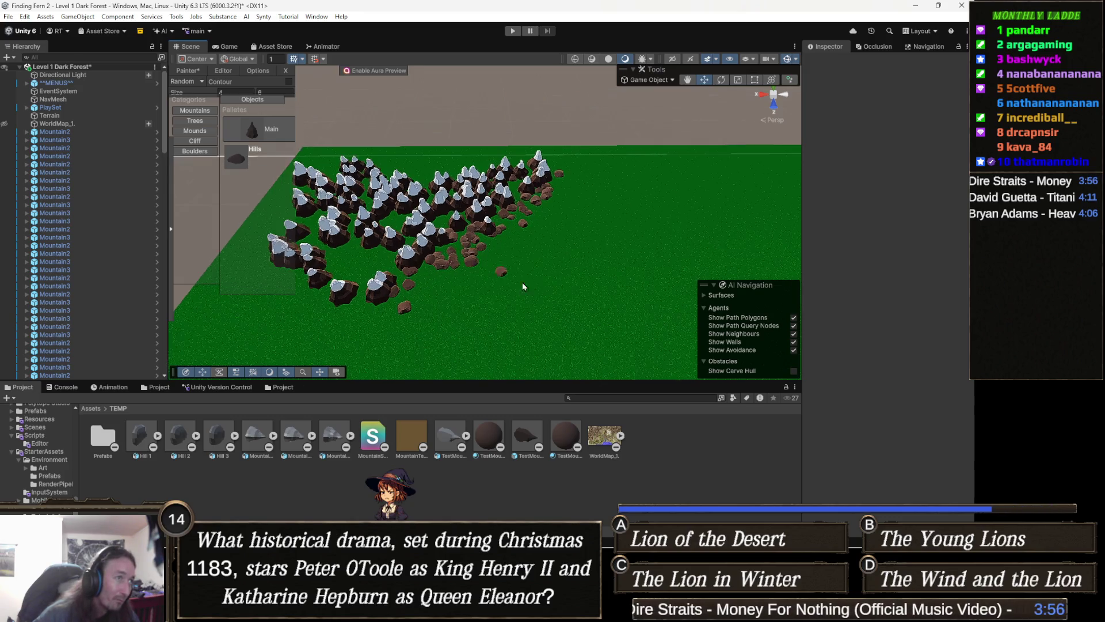
scroll(463, 257, "up", 5)
scroll(533, 238, "down", 8)
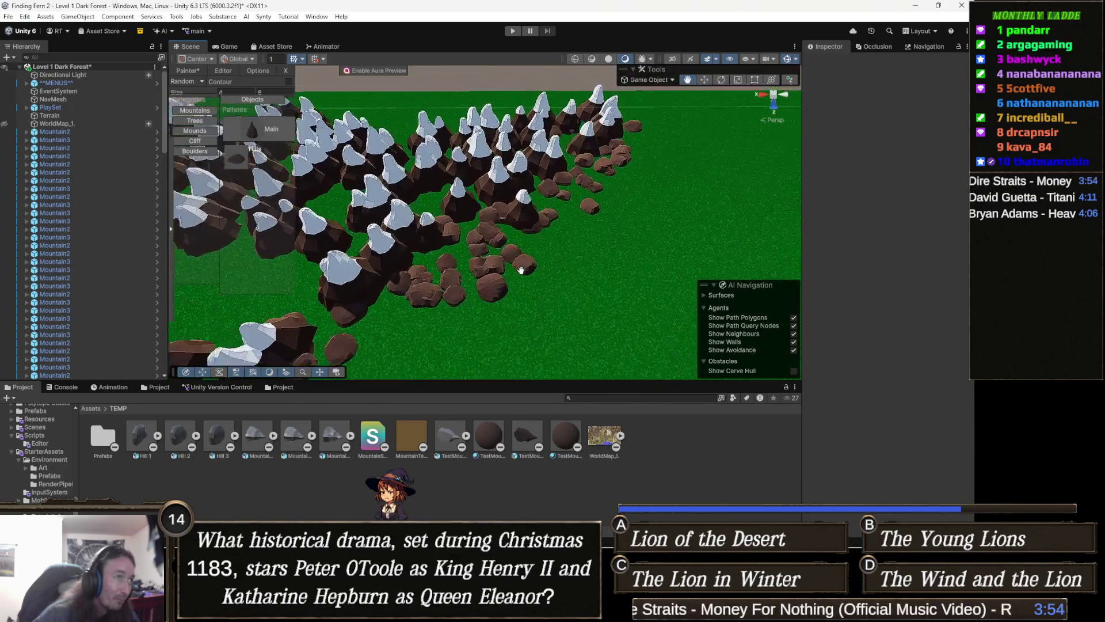
scroll(476, 279, "up", 1)
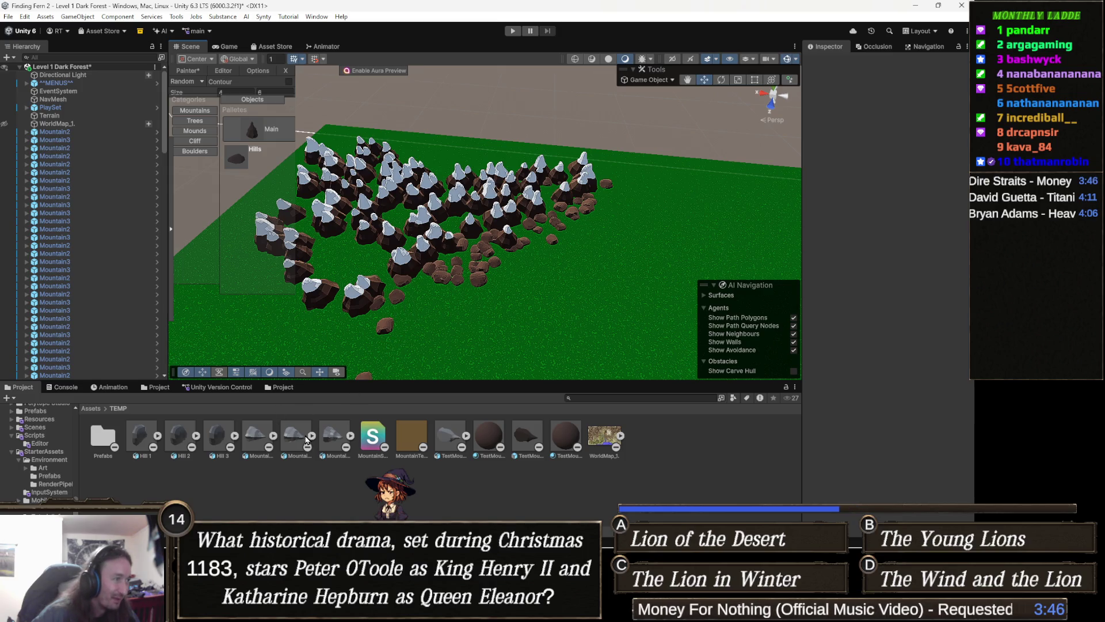
left_click(565, 438)
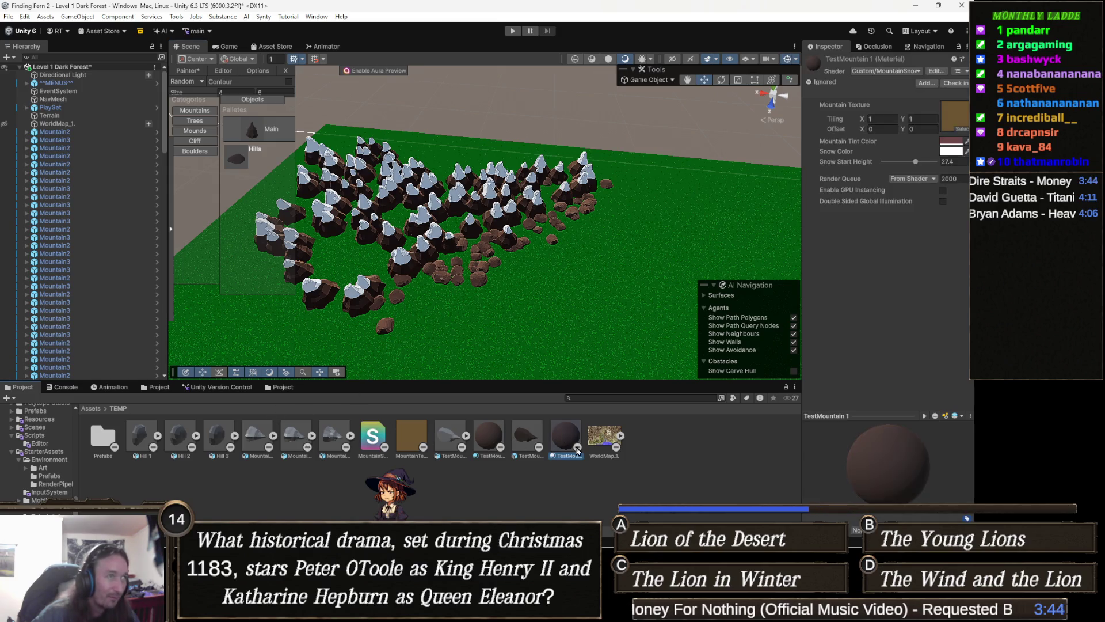
Step: Set the TestMountain 1 material's Snow Color to pale pink (D2A5A5)
left_click(952, 152)
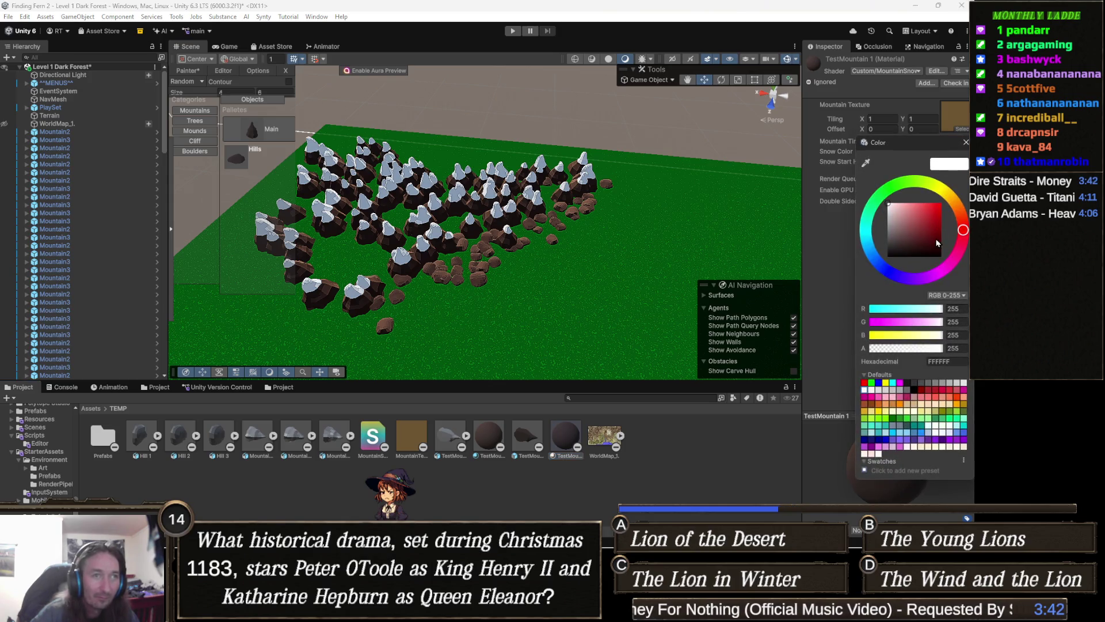
left_click(902, 217)
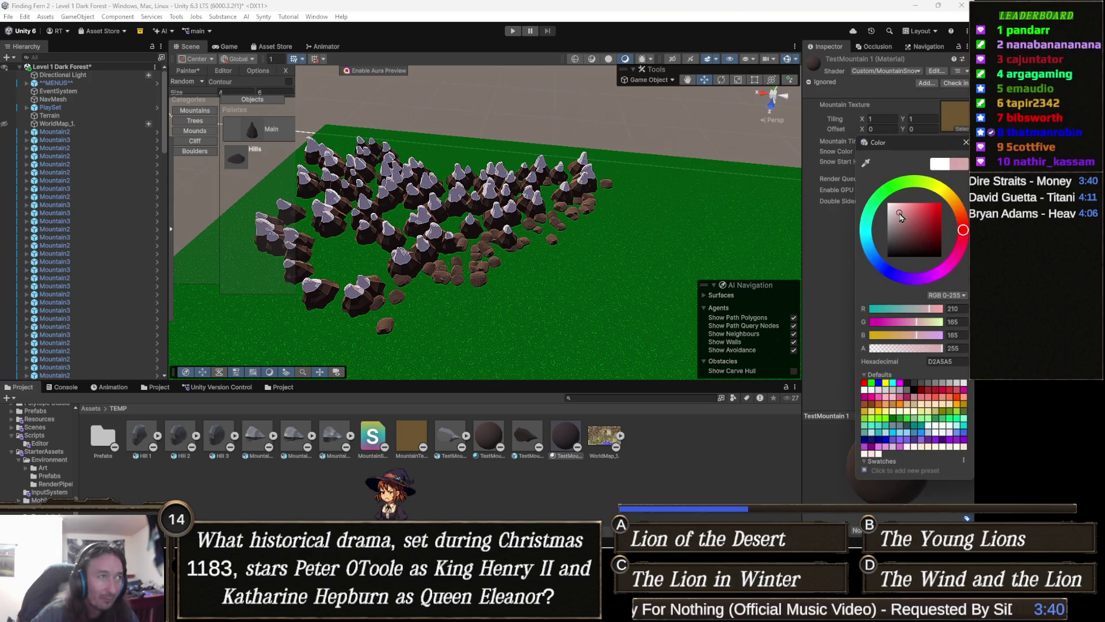
mouse_move(496, 236)
left_mouse_down()
mouse_move(507, 250)
mouse_move(503, 281)
left_mouse_up()
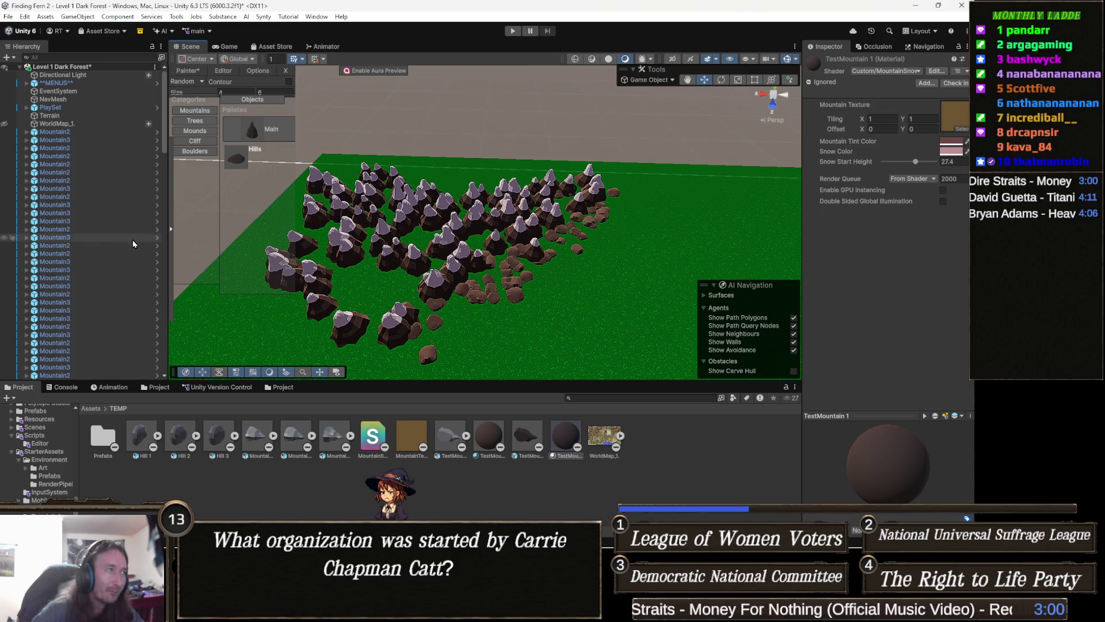
Step: Add one more mountain to the field and show the WorldMap_1 terrain again
left_click_drag(396, 248, 339, 240)
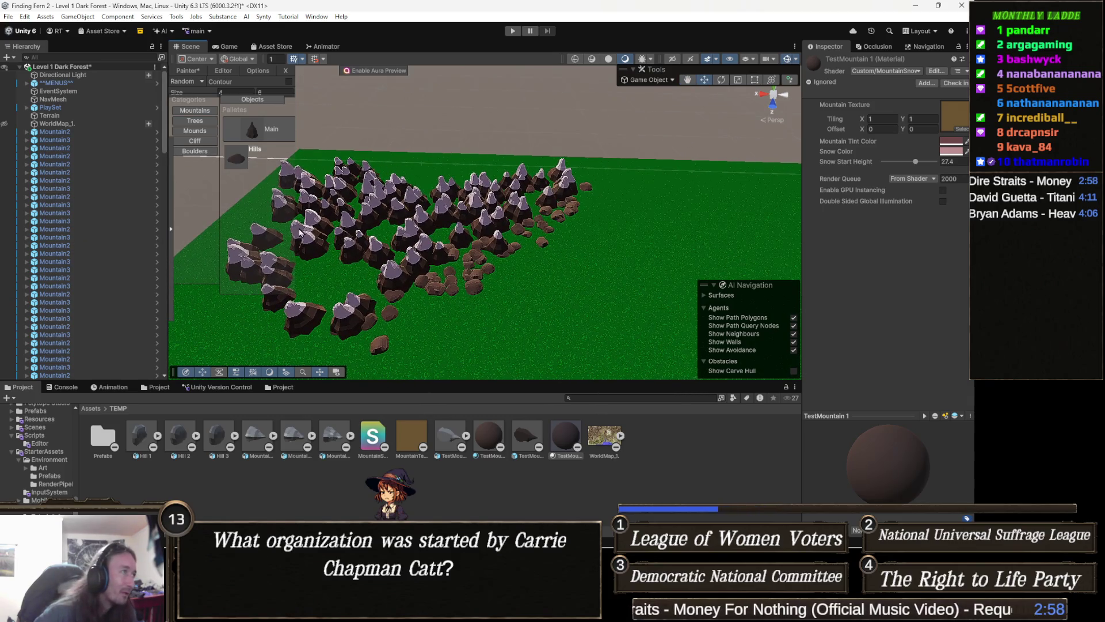
left_click(345, 260)
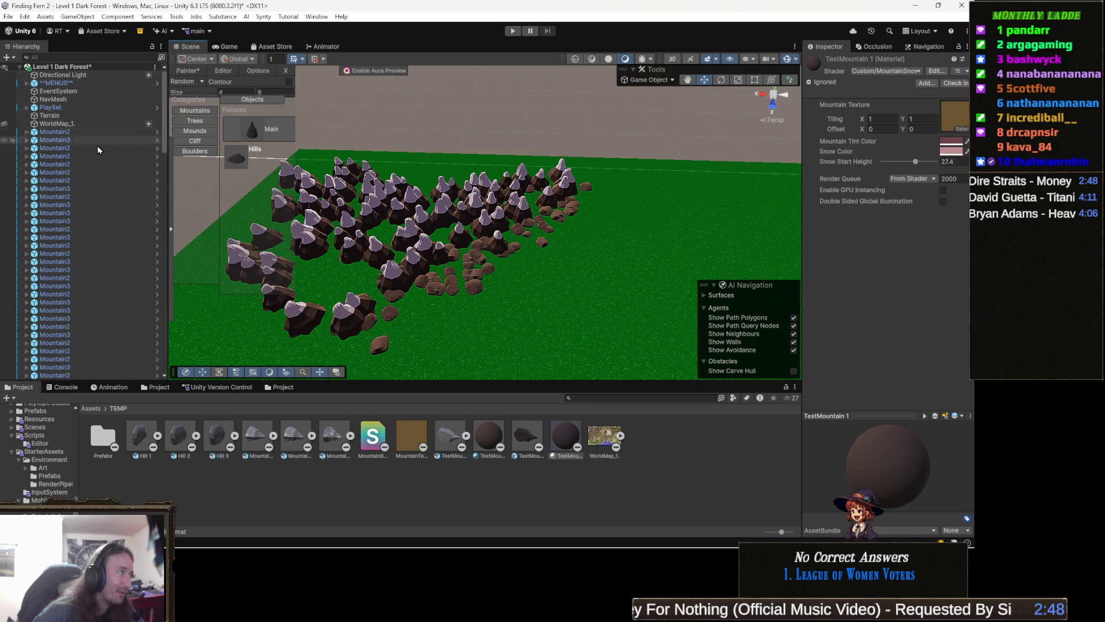
scroll(344, 242, "down", 3)
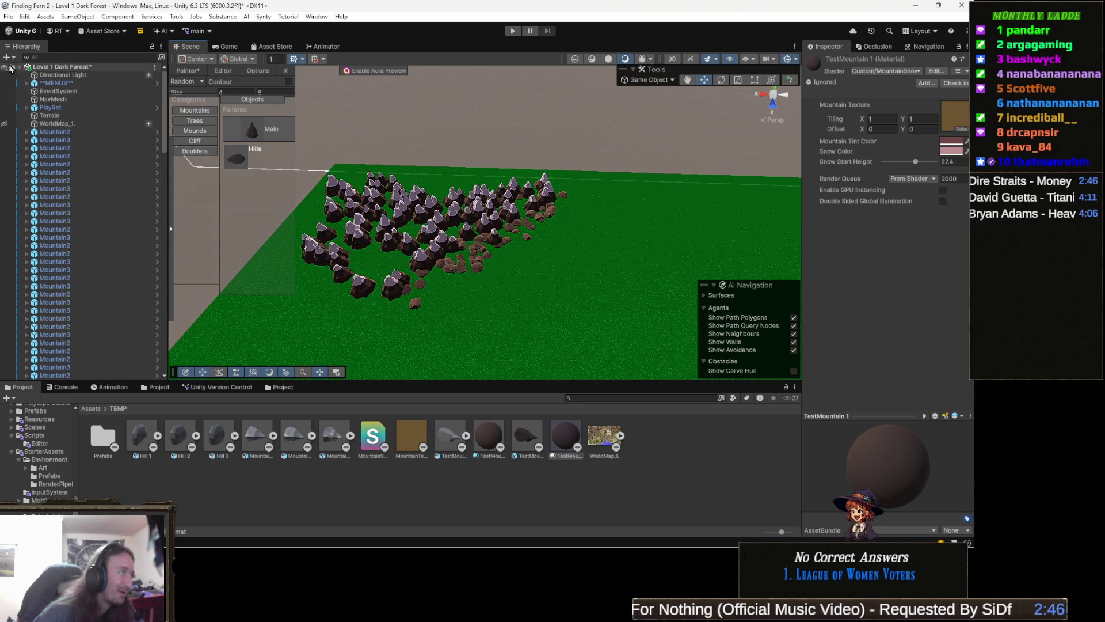
left_click(4, 124)
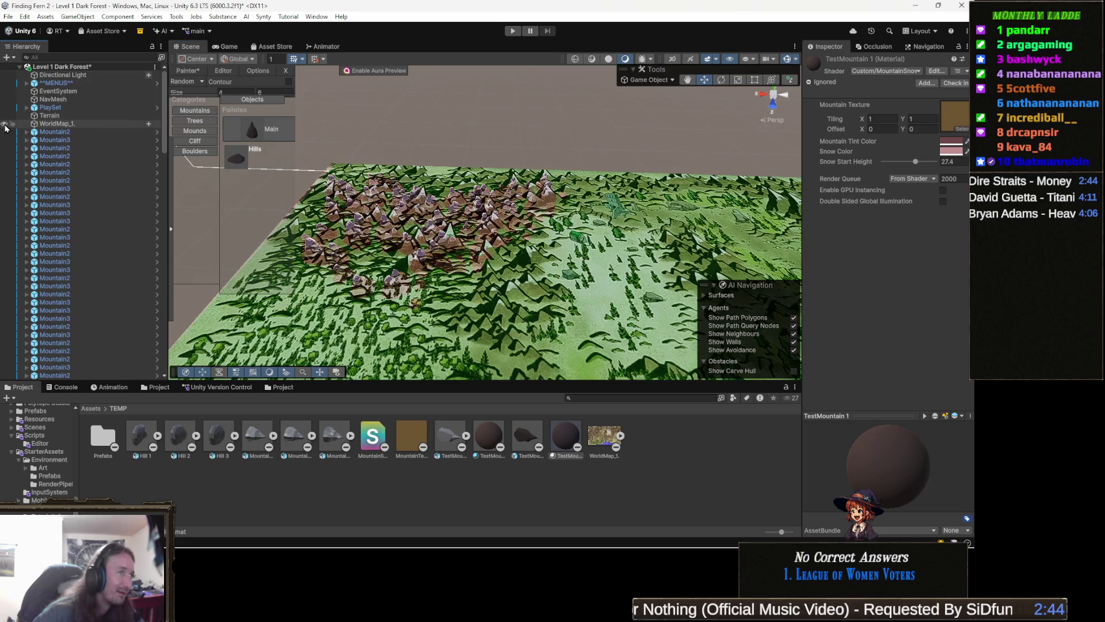
scroll(452, 275, "down", 2)
scroll(452, 275, "up", 5)
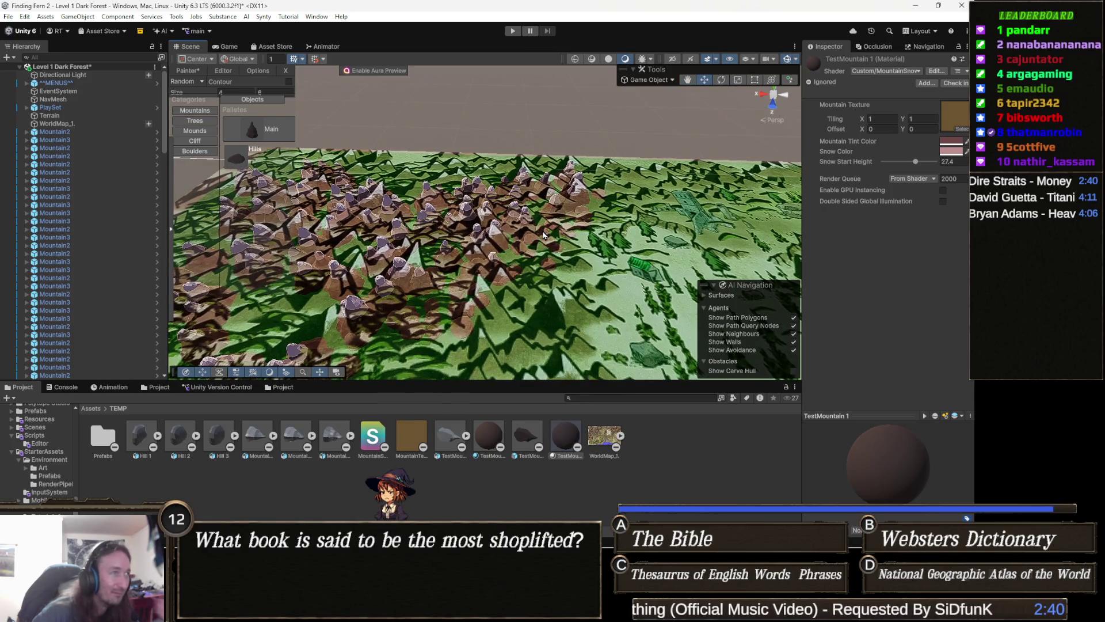
scroll(477, 233, "down", 4)
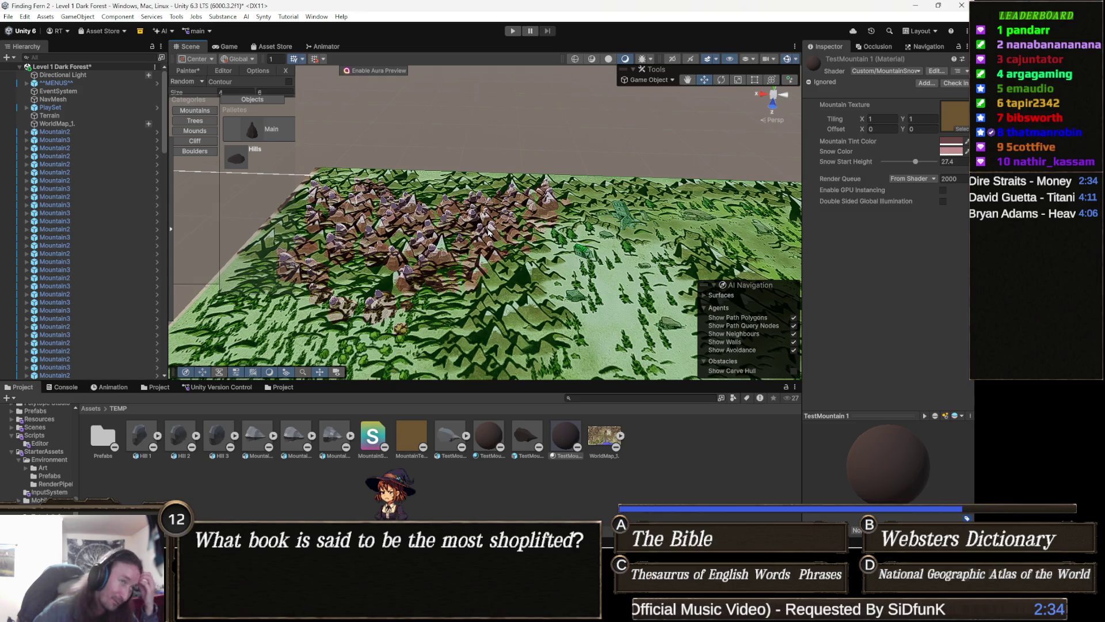
scroll(549, 201, "up", 2)
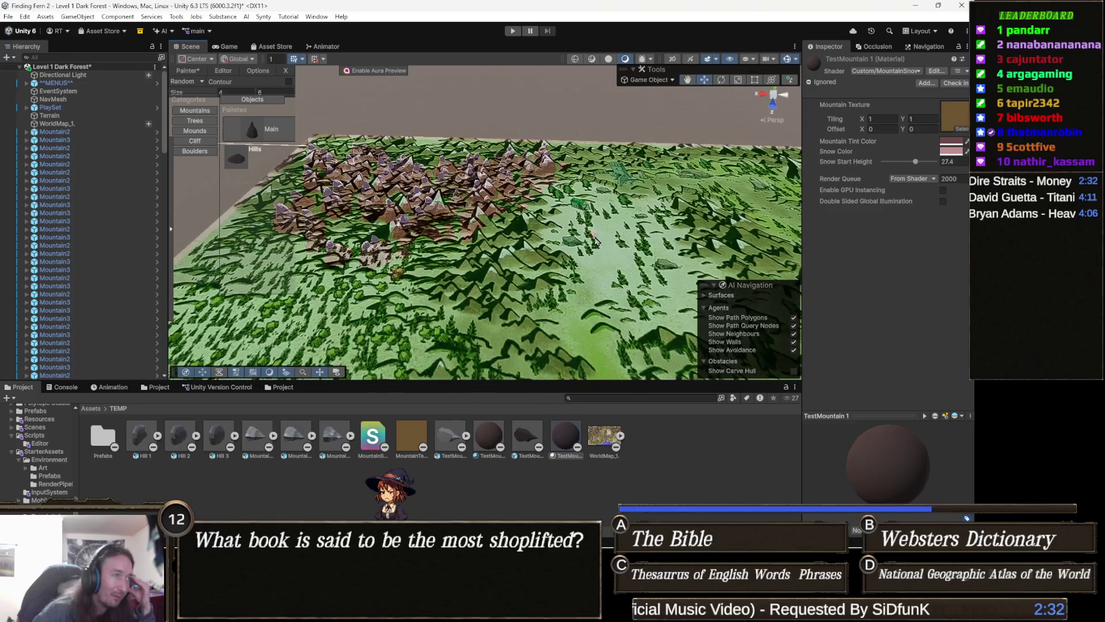
scroll(550, 204, "up", 2)
left_click_drag(551, 205, 550, 242)
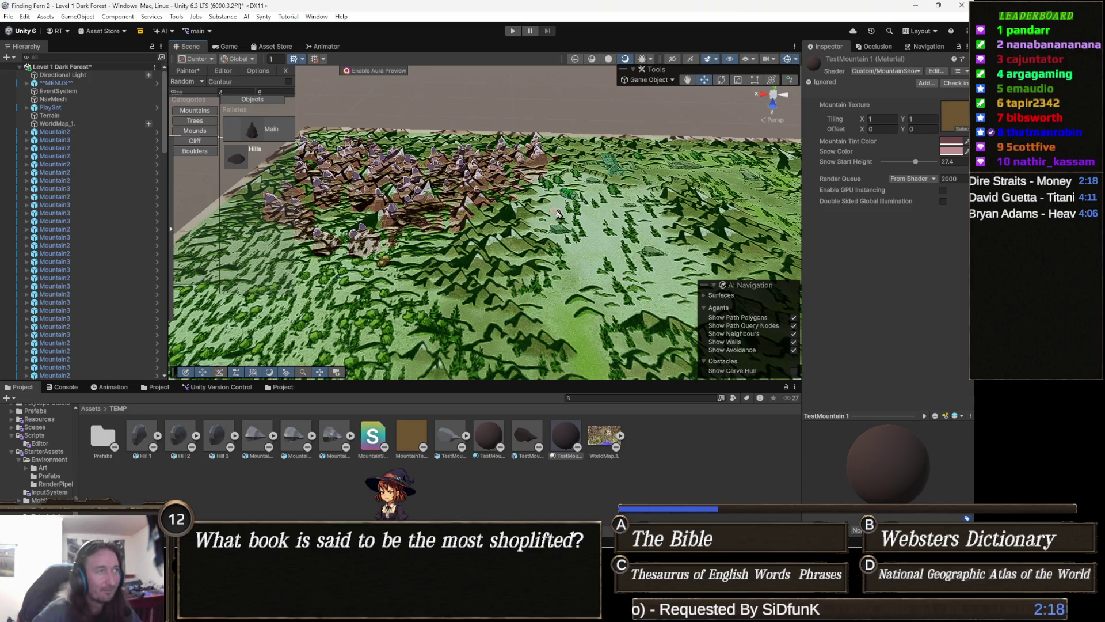
scroll(524, 230, "down", 3)
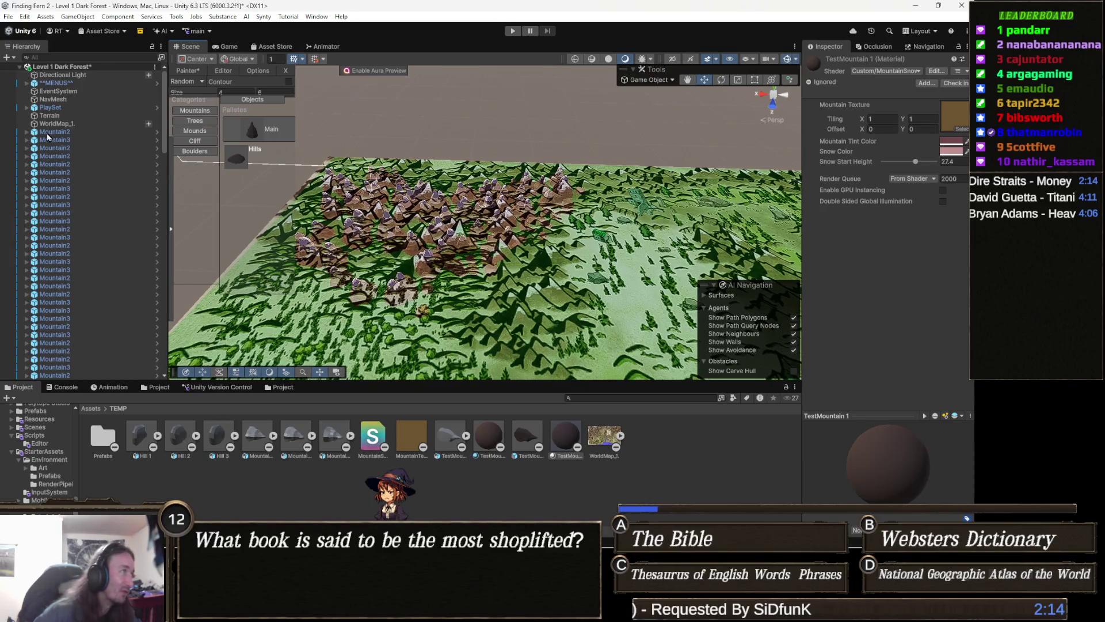
left_click(74, 133)
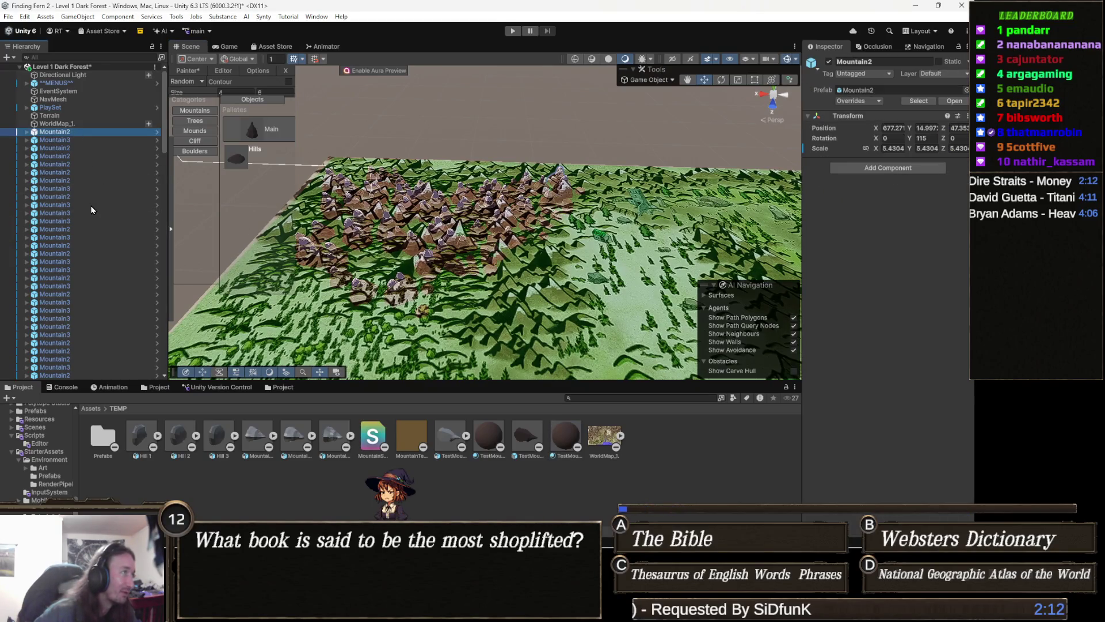
Step: Select all 148 mountain and hill objects in the Hierarchy and delete them
scroll(92, 222, "down", 5)
scroll(58, 293, "down", 10)
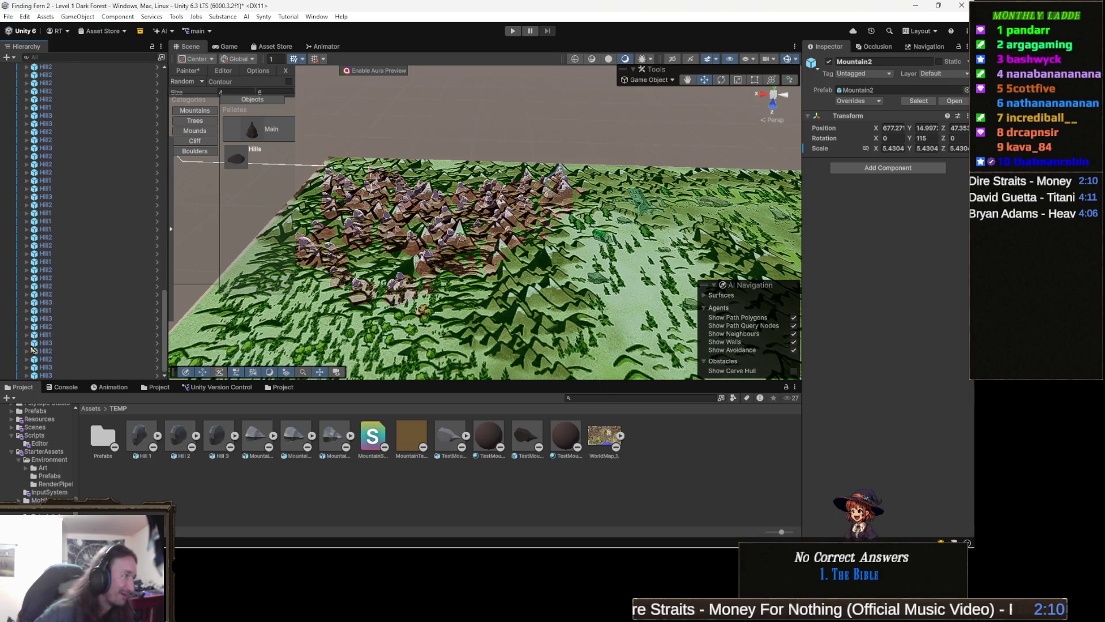
left_click(51, 374, "shift")
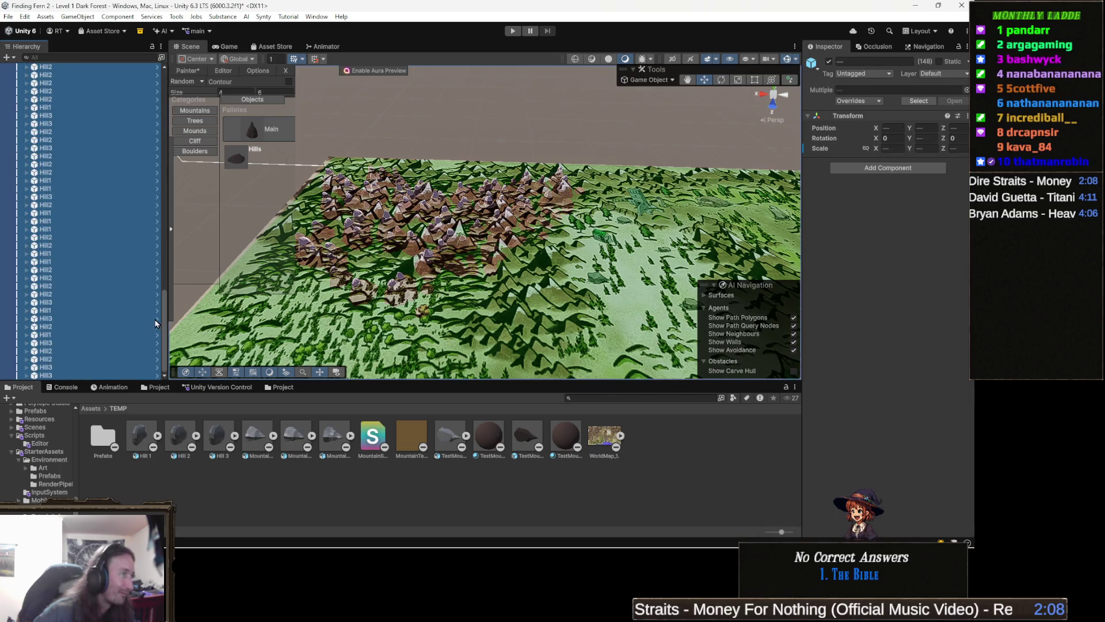
key("Delete")
Step: Orbit over the bare green terrain, then switch to the TeeVeedle browser window
scroll(452, 271, "down", 3)
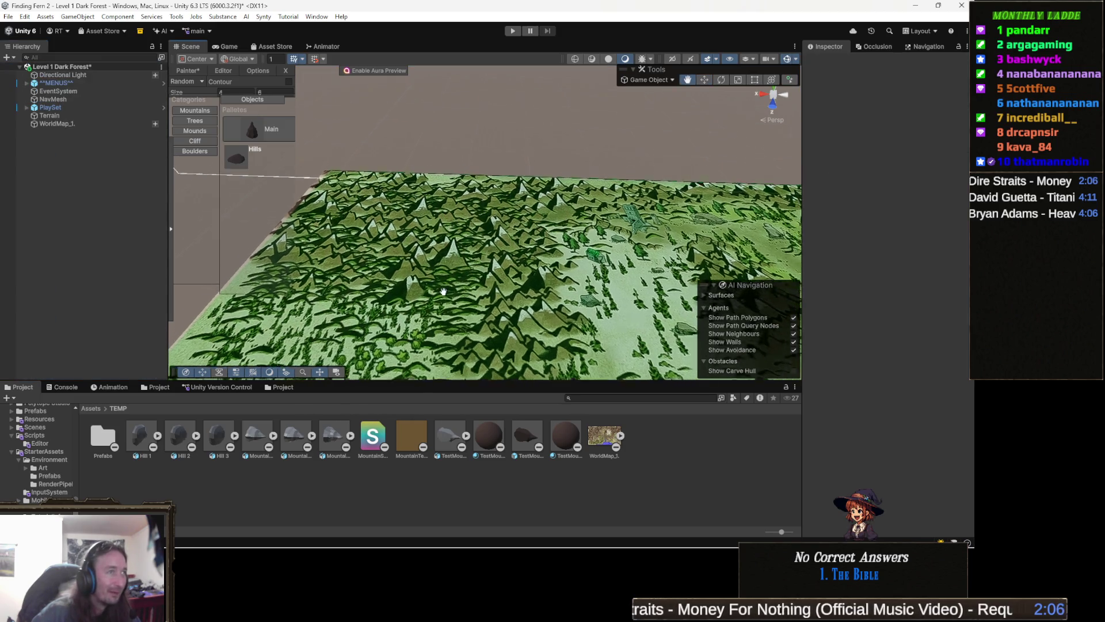
scroll(448, 276, "up", 5)
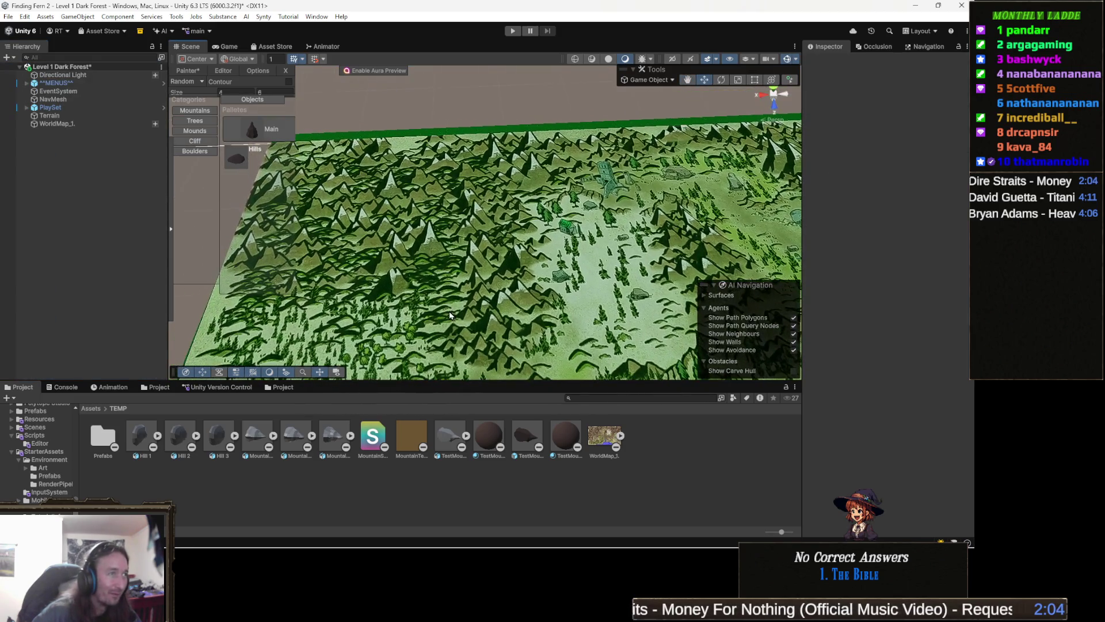
left_click_drag(481, 269, 415, 297)
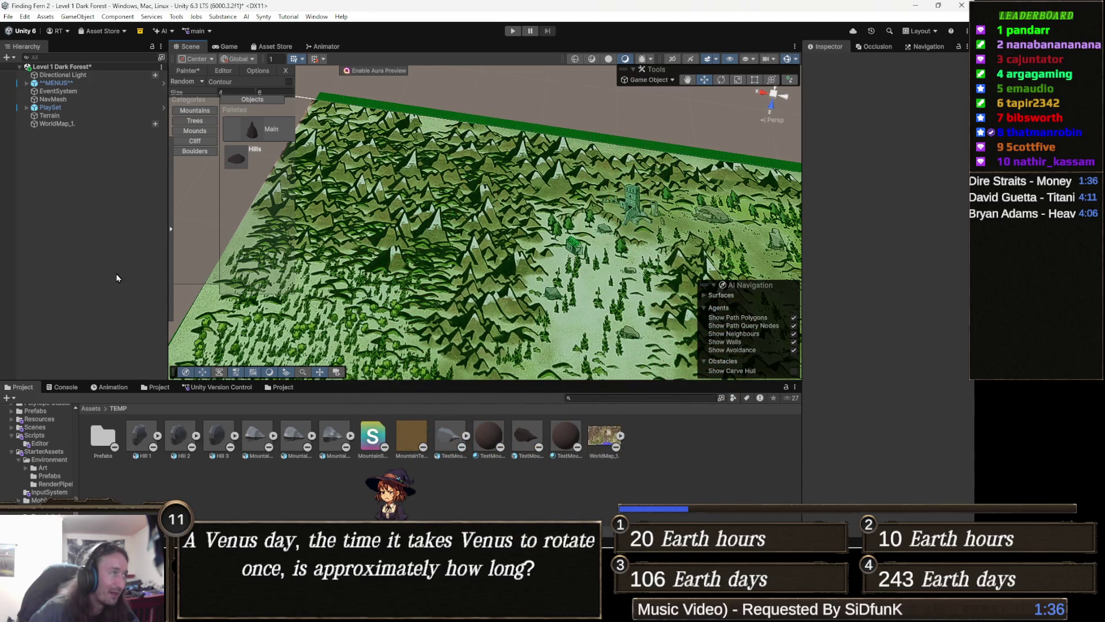
scroll(411, 316, "up", 3)
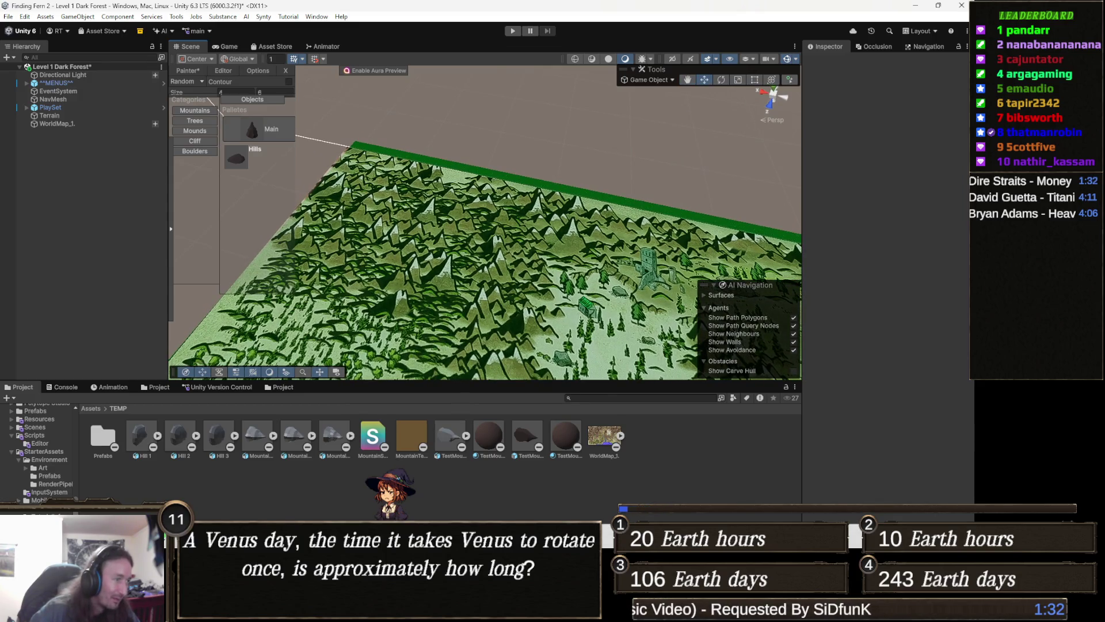
mouse_move(362, 544)
left_click(377, 419)
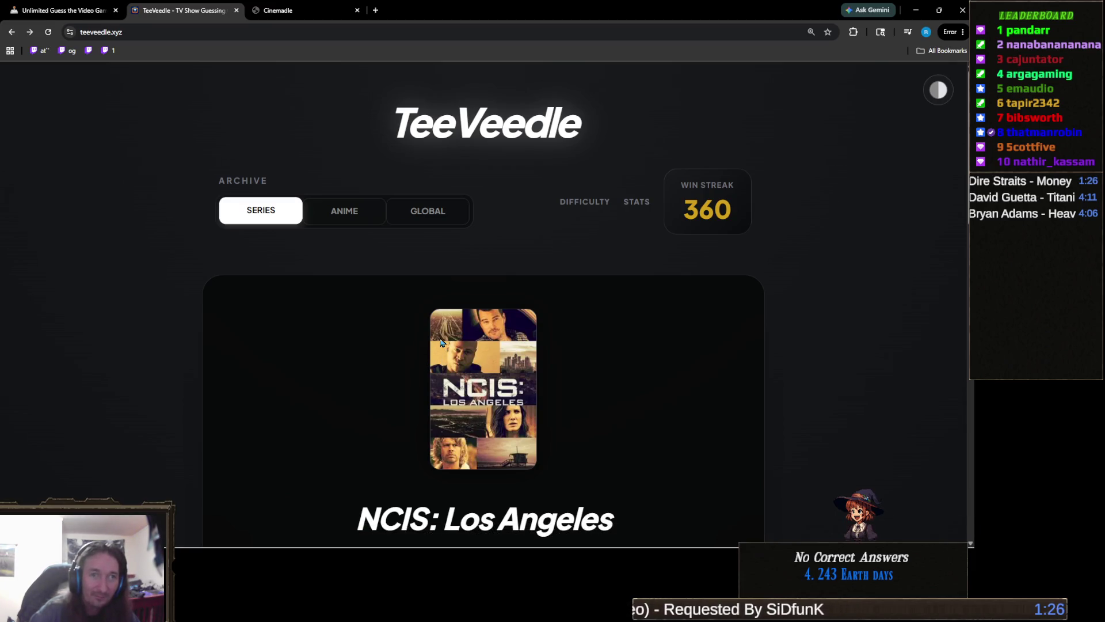
Step: Continue past the NCIS: Los Angeles win to start a new guessing round
scroll(397, 371, "down", 3)
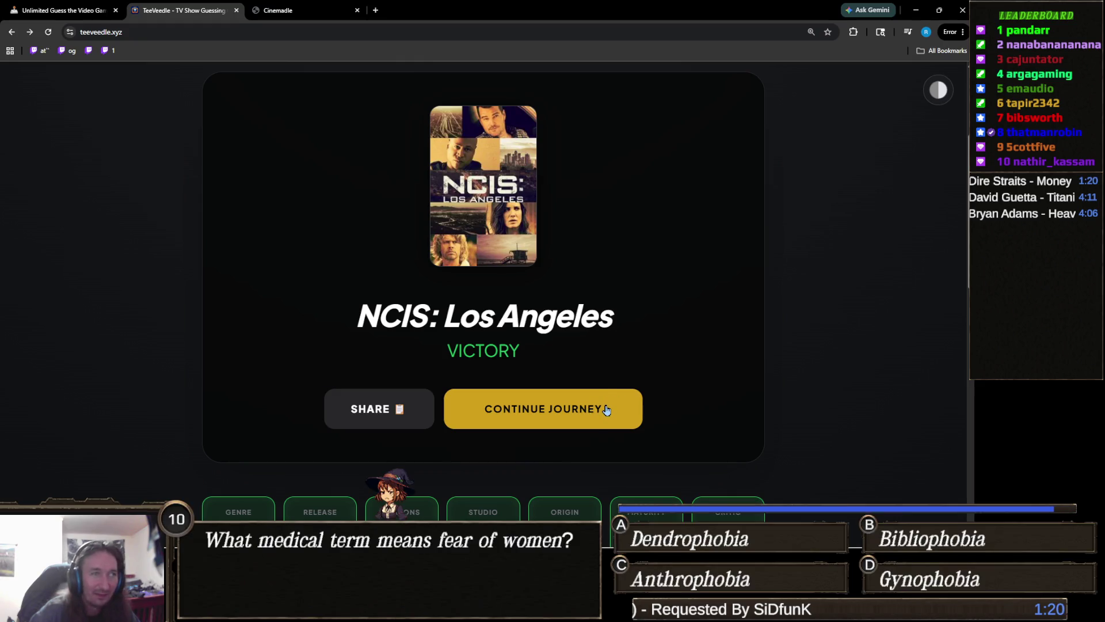
left_click(599, 411)
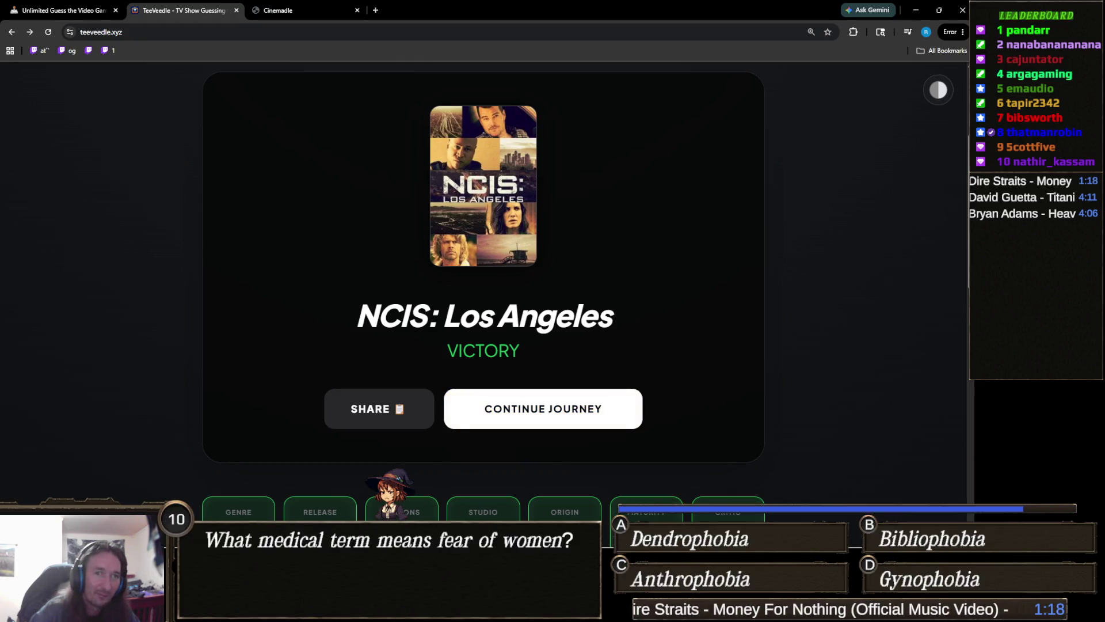
left_click(599, 422)
scroll(578, 420, "down", 3)
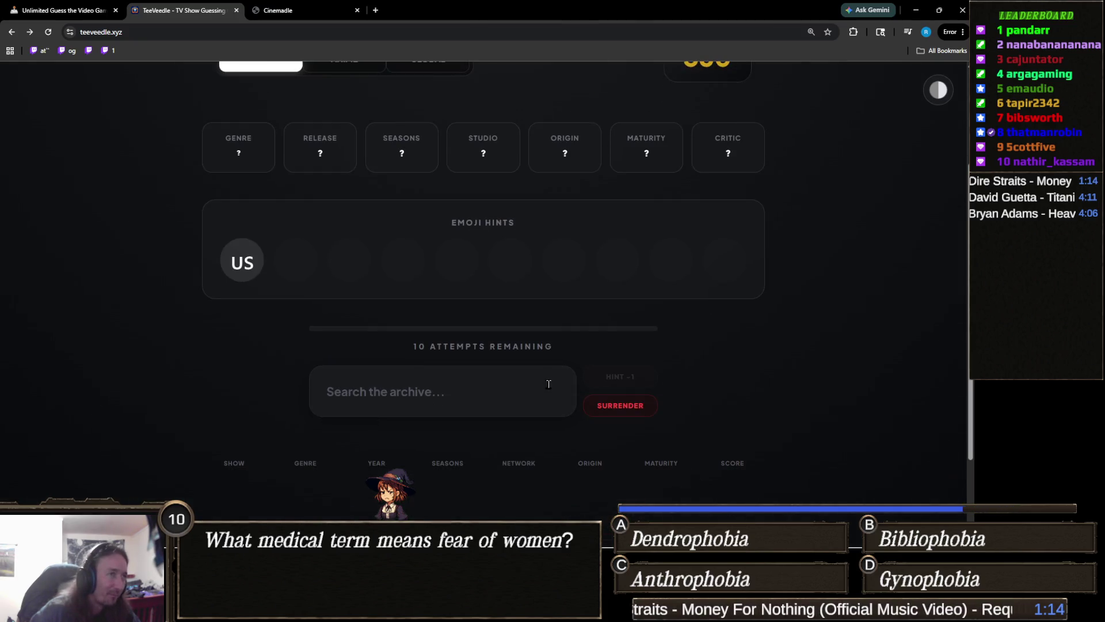
scroll(474, 372, "up", 2)
scroll(489, 393, "down", 2)
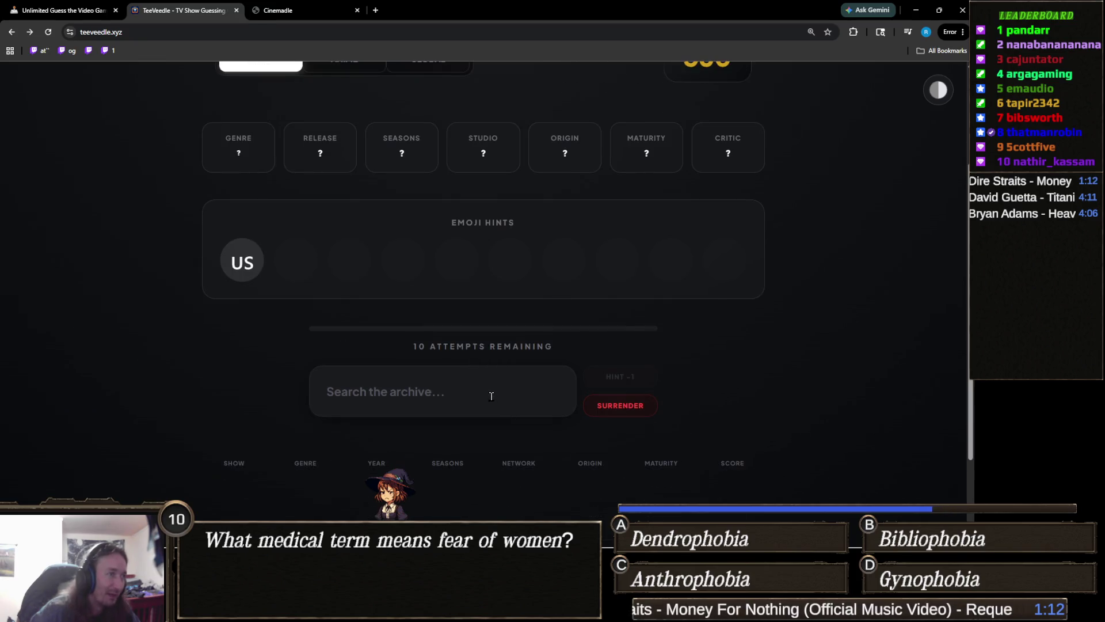
Step: Search the archive for 'reacher' and submit Reacher as the first guess
left_click(489, 393)
type("jac")
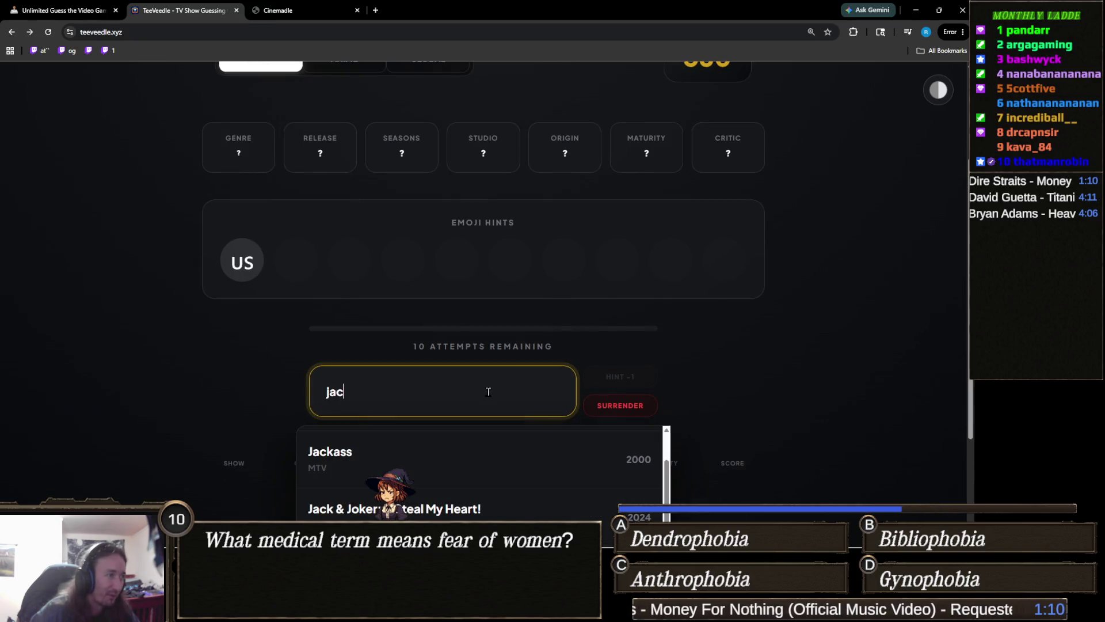
key("BackSpace")
key("BackSpace")
key("BackSpace")
type("reachg")
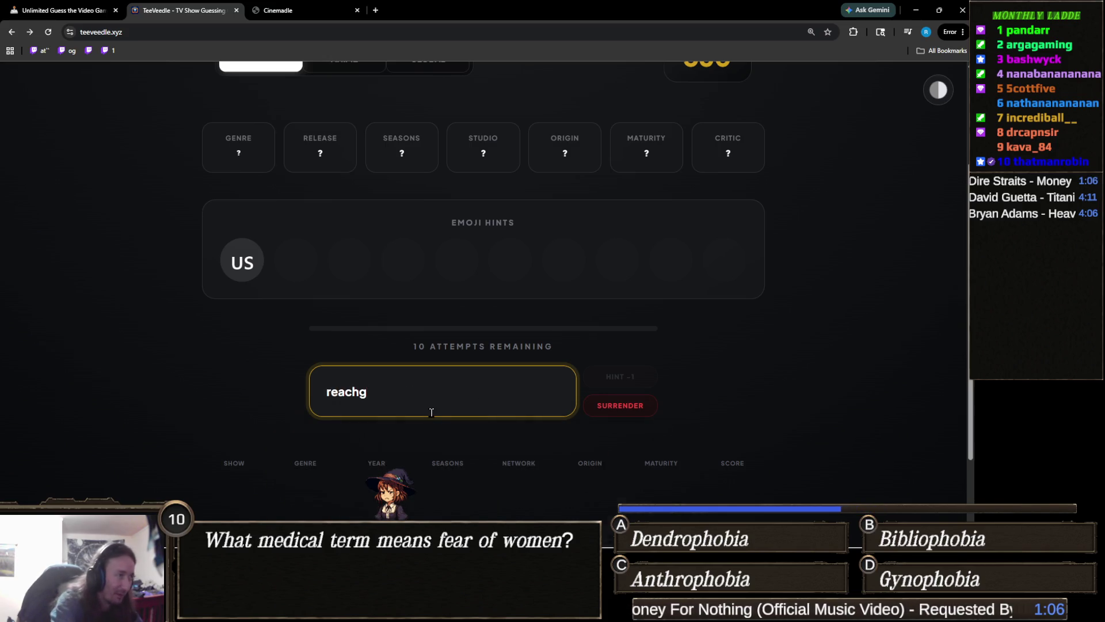
key("BackSpace")
type("er")
left_click(396, 457)
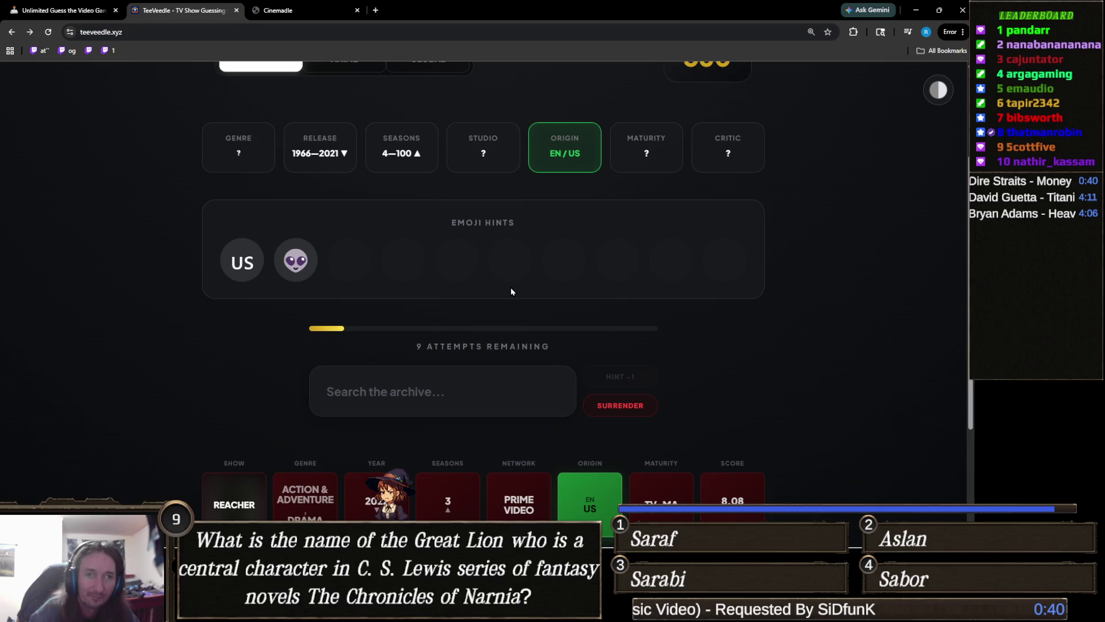
Step: Guess The X-Files and review the resulting clues
left_click(419, 386)
type("x-f")
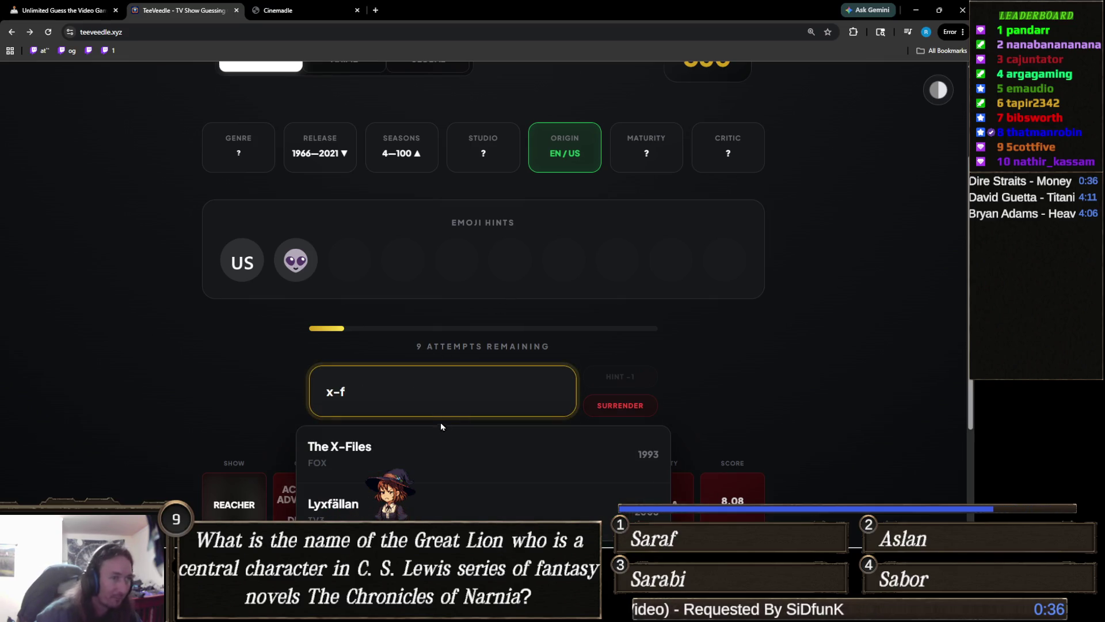
left_click(438, 447)
mouse_move(359, 261)
mouse_move(305, 266)
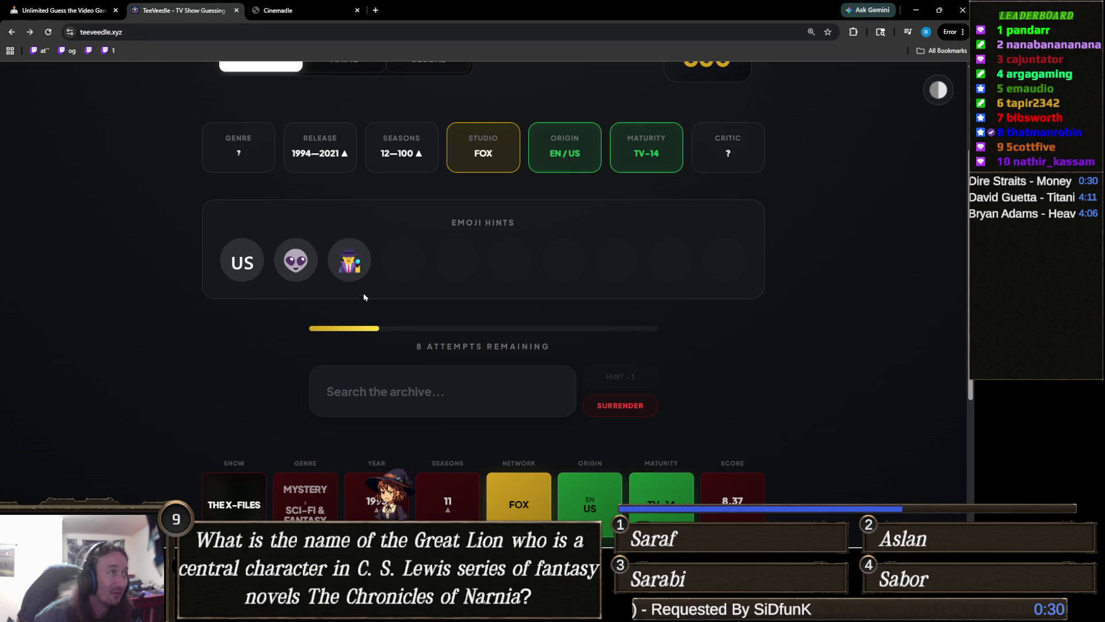
scroll(398, 305, "down", 3)
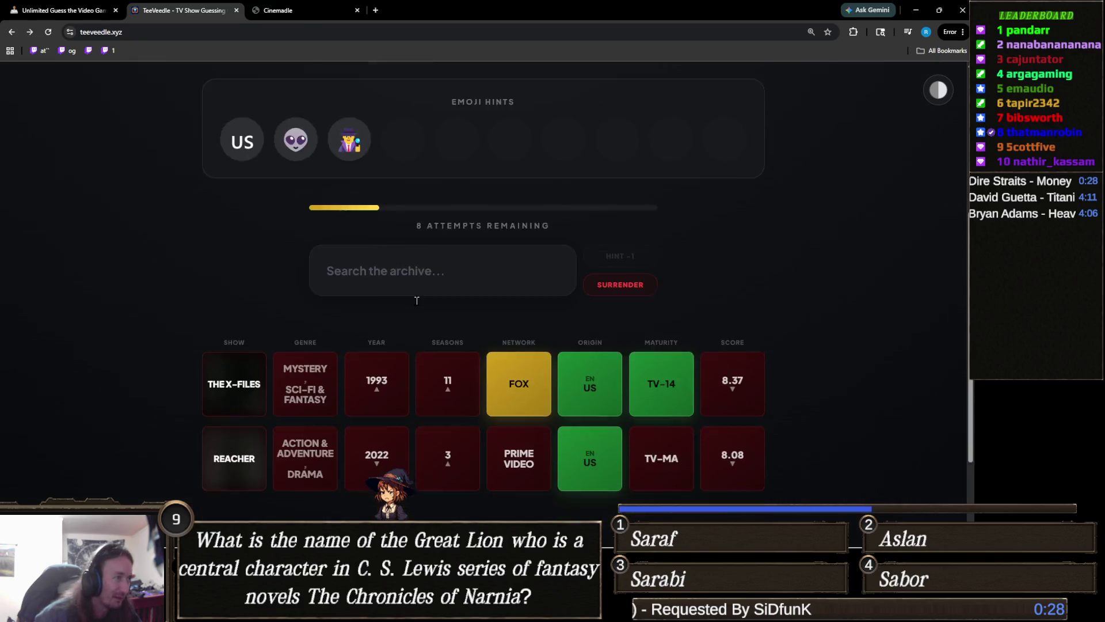
scroll(414, 319, "up", 2)
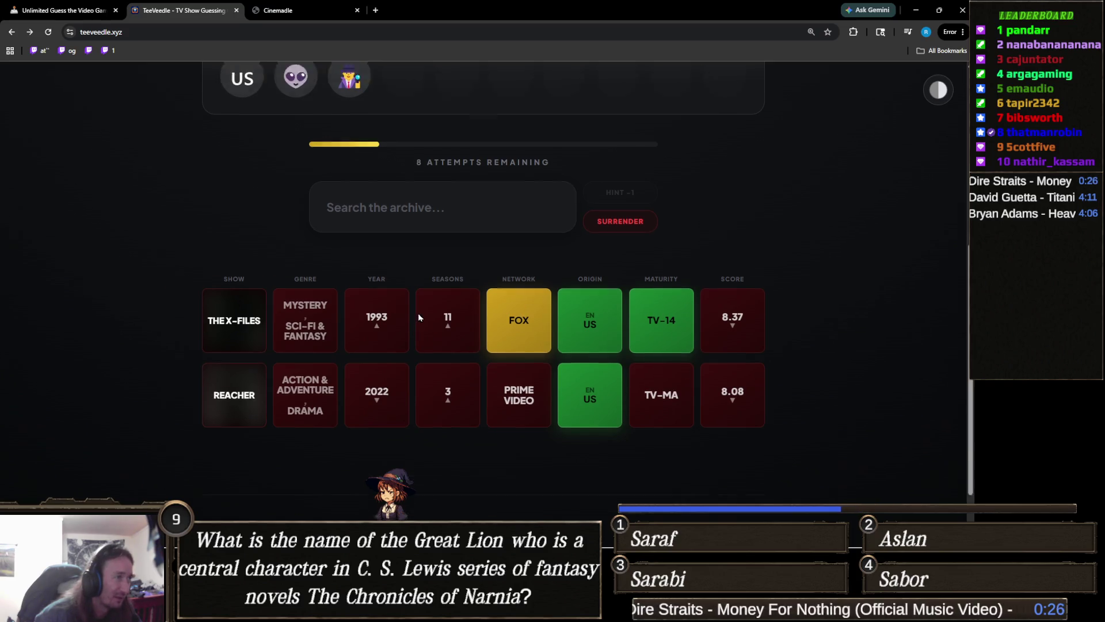
Step: Guess Ancient Aliens from the 'ancient' search suggestions
left_click(419, 346)
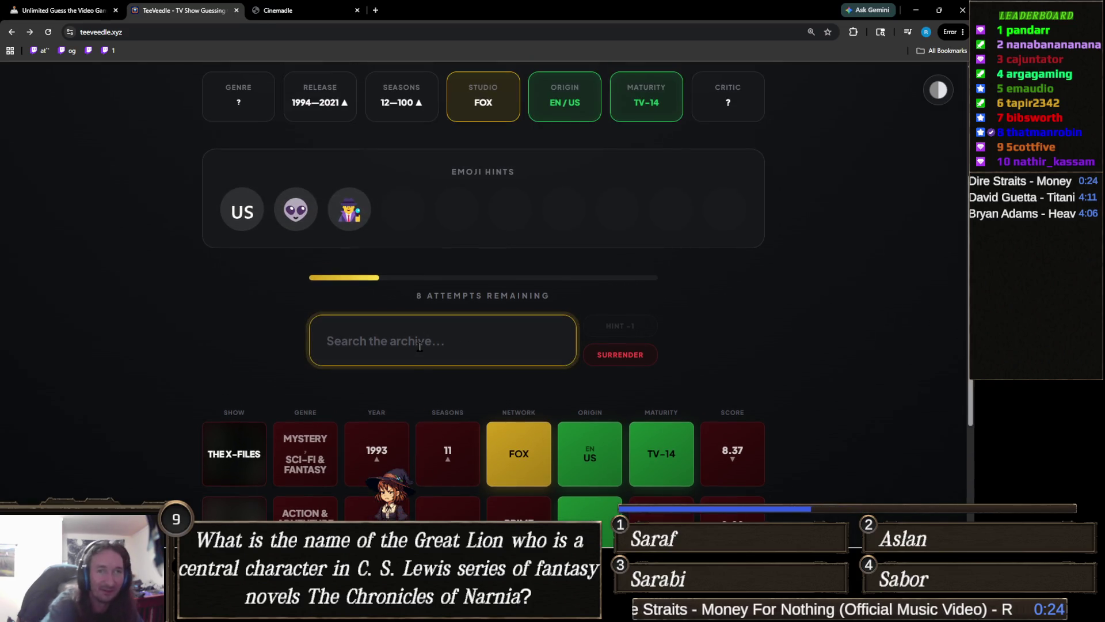
scroll(394, 343, "down", 3)
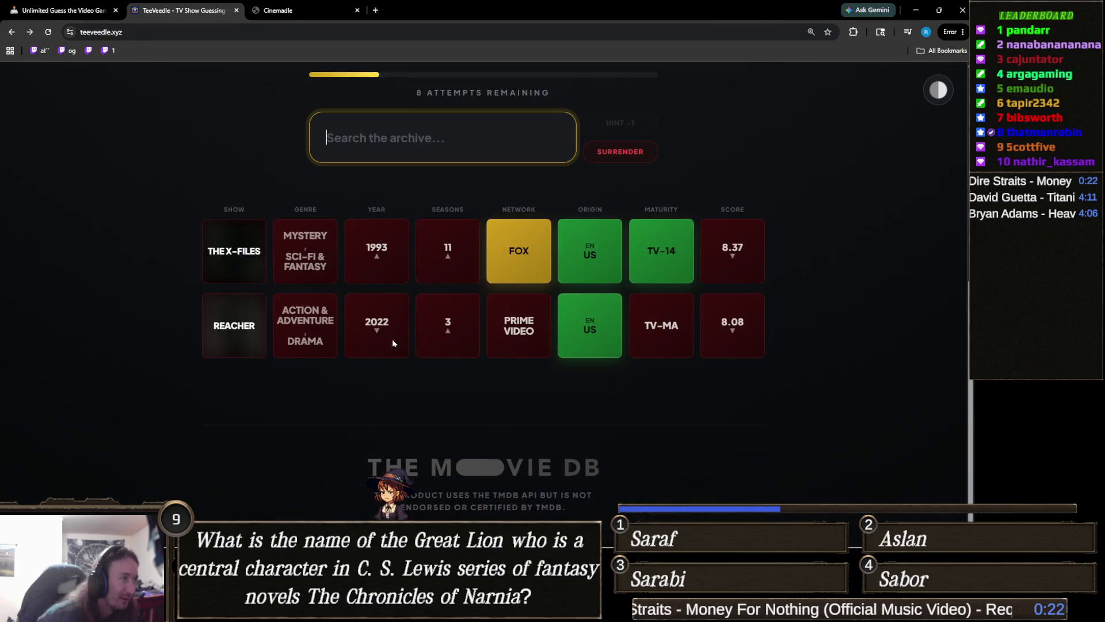
scroll(345, 352, "up", 2)
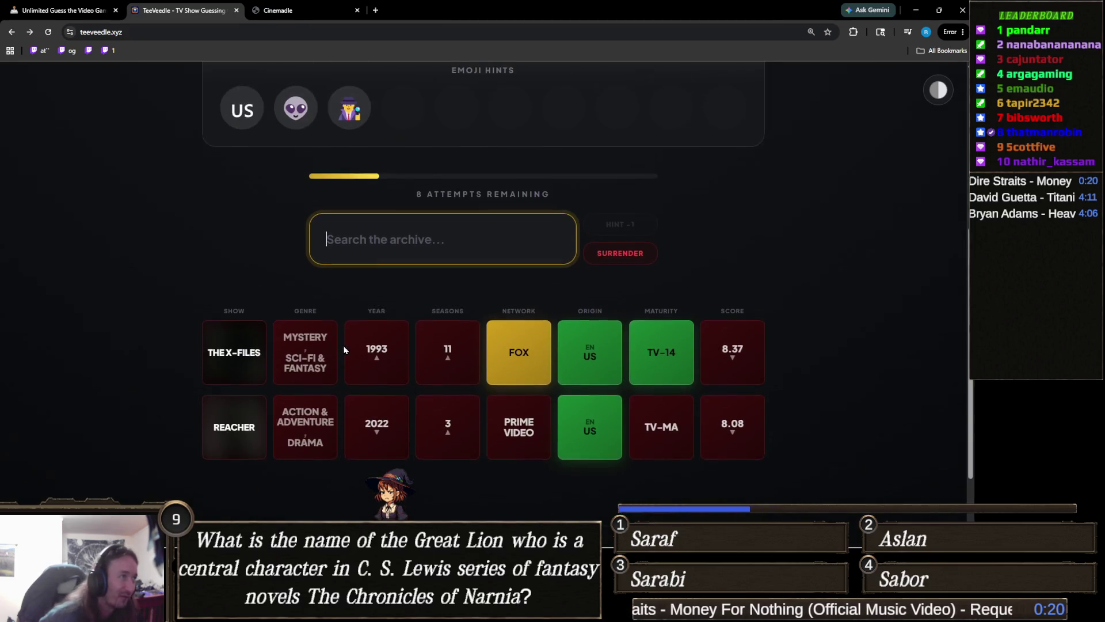
left_click(457, 299)
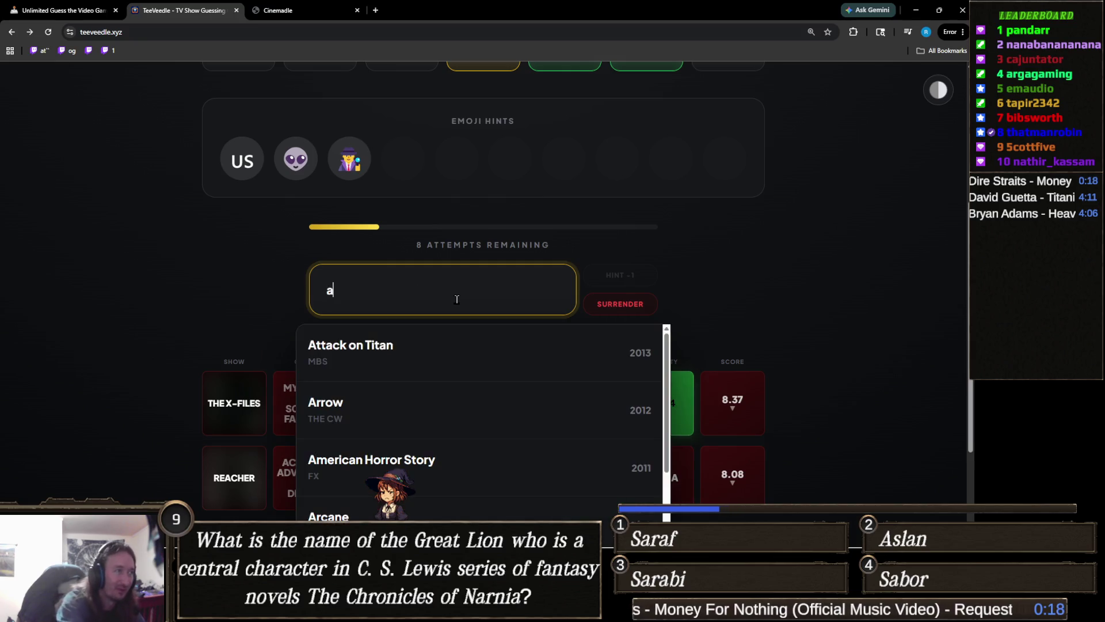
type("ancient")
left_click(442, 345)
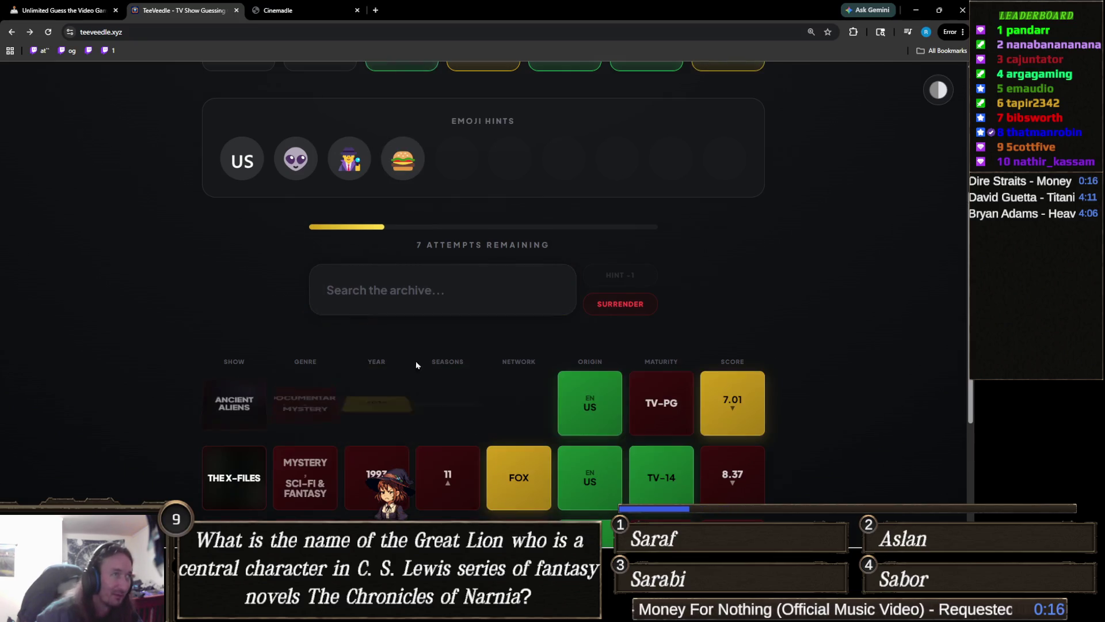
Step: Review the updated clues and focus the search for another guess
scroll(365, 361, "up", 2)
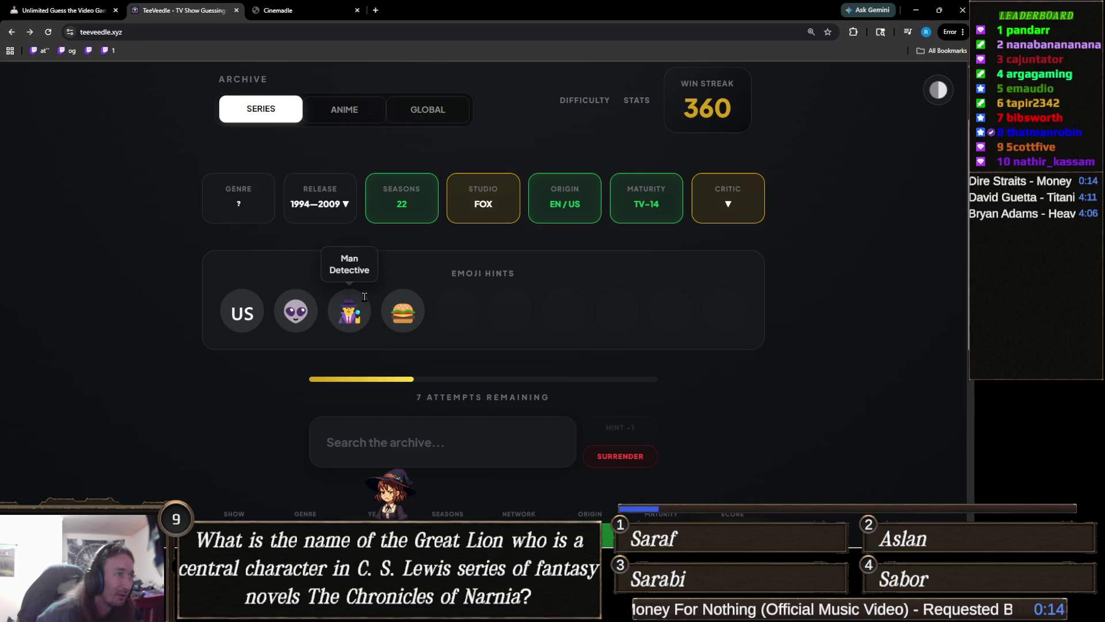
scroll(427, 372, "down", 2)
left_click(455, 338)
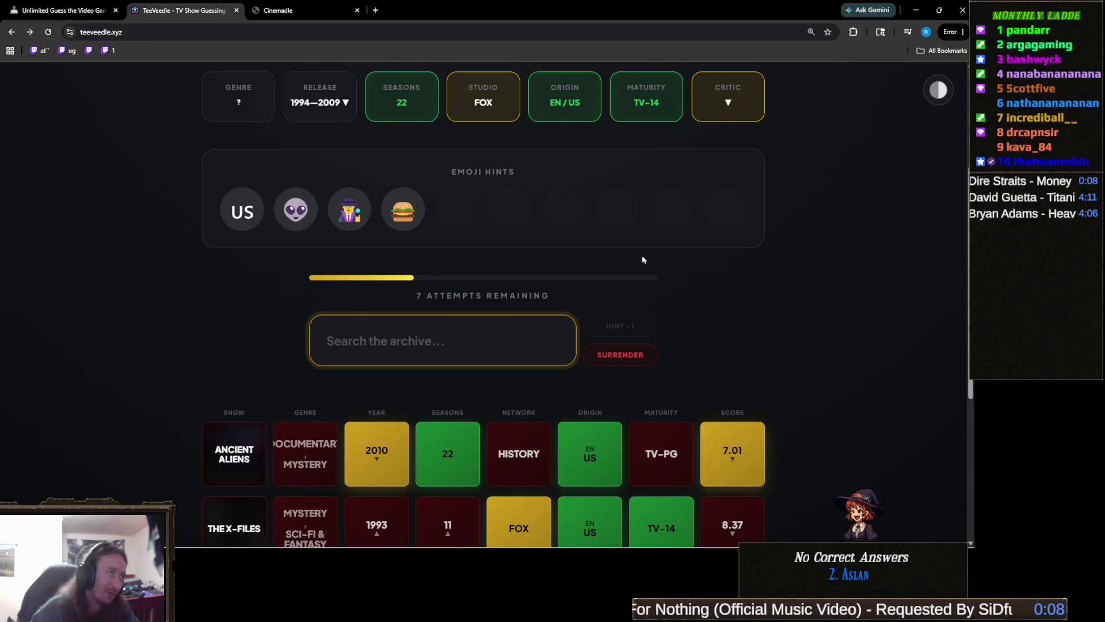
key("alt+Tab")
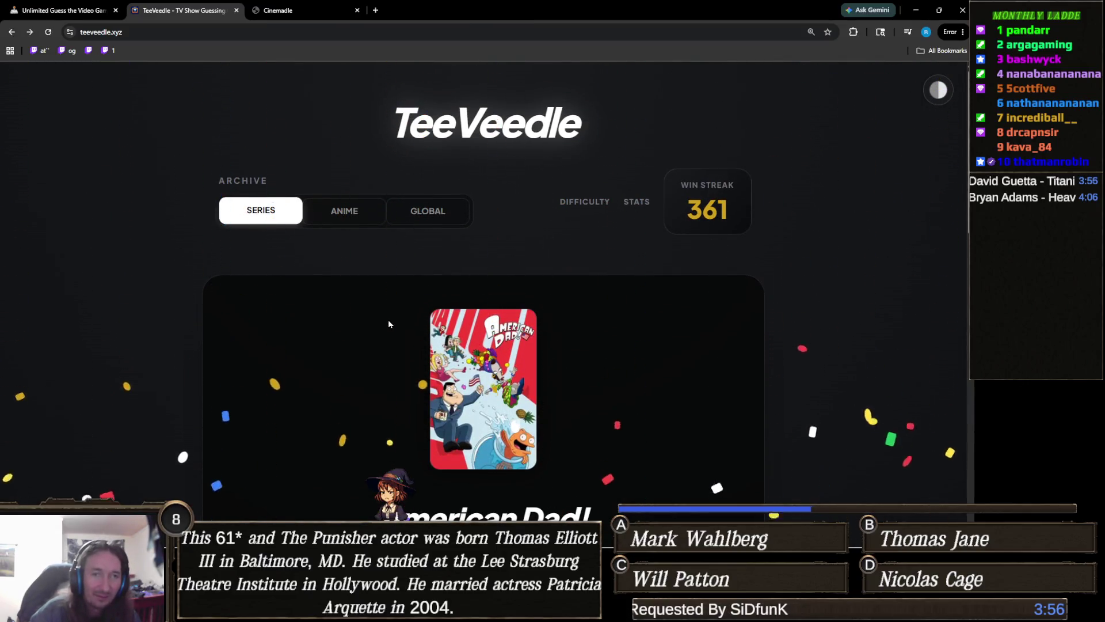
Step: Scroll through the American Dad! victory page, then continue to the next puzzle
scroll(388, 320, "down", 7)
scroll(388, 320, "down", 1)
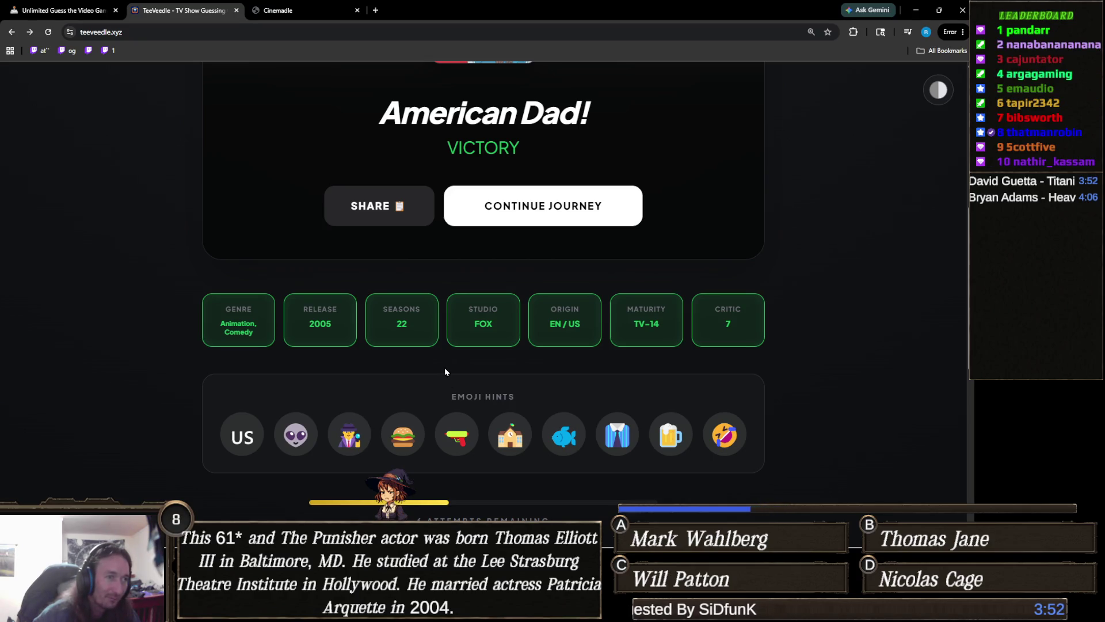
scroll(445, 371, "down", 2)
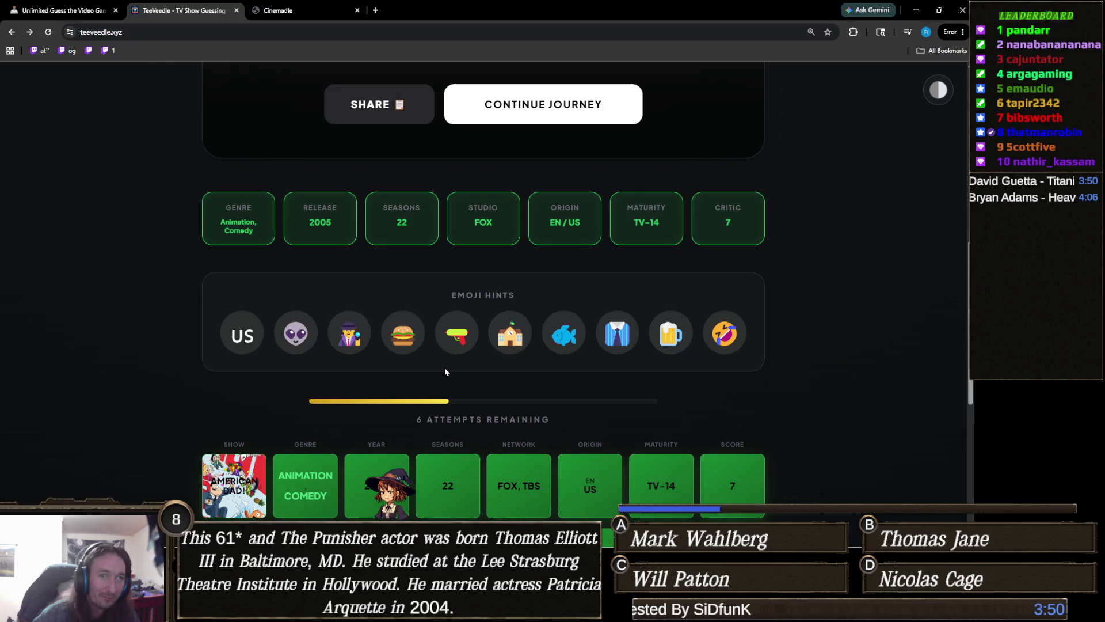
scroll(445, 367, "up", 3)
scroll(444, 368, "down", 2)
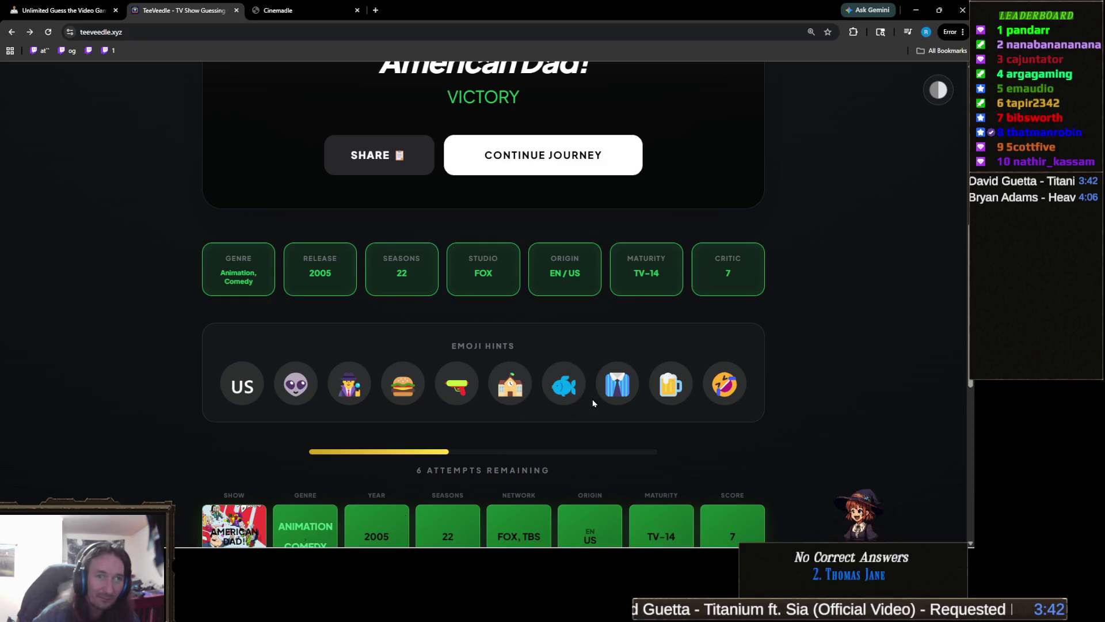
scroll(421, 394, "up", 1)
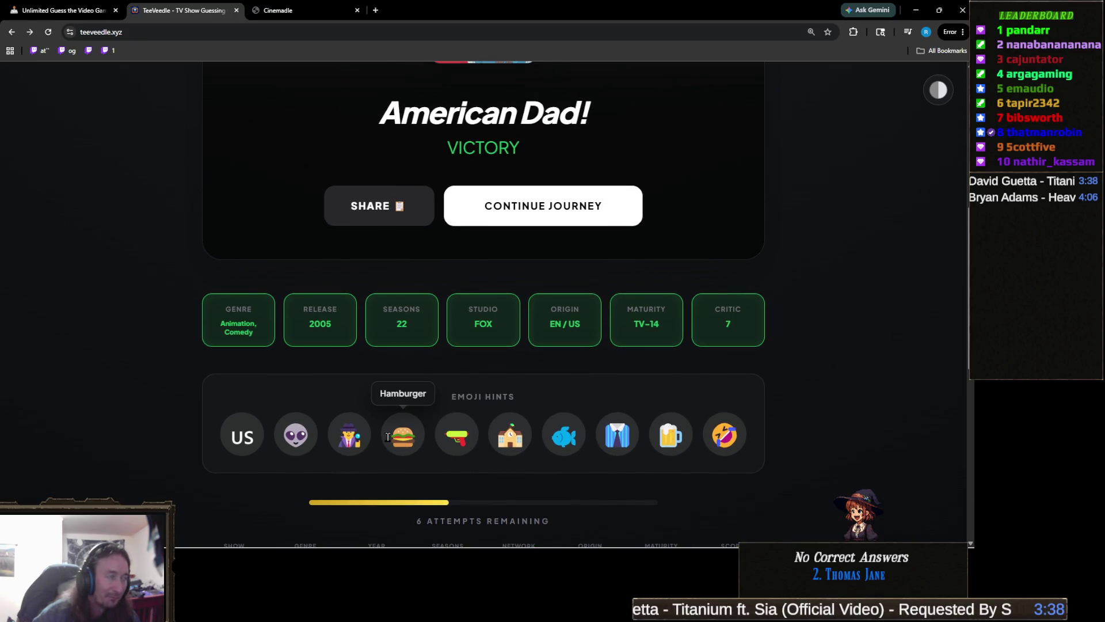
scroll(406, 438, "up", 5)
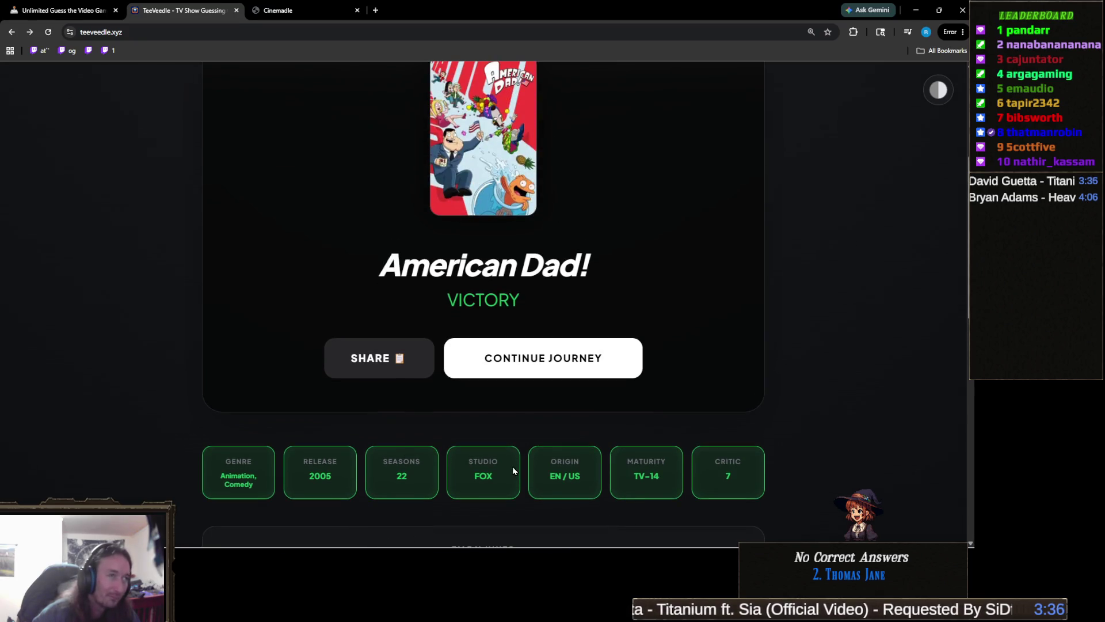
left_click(526, 471)
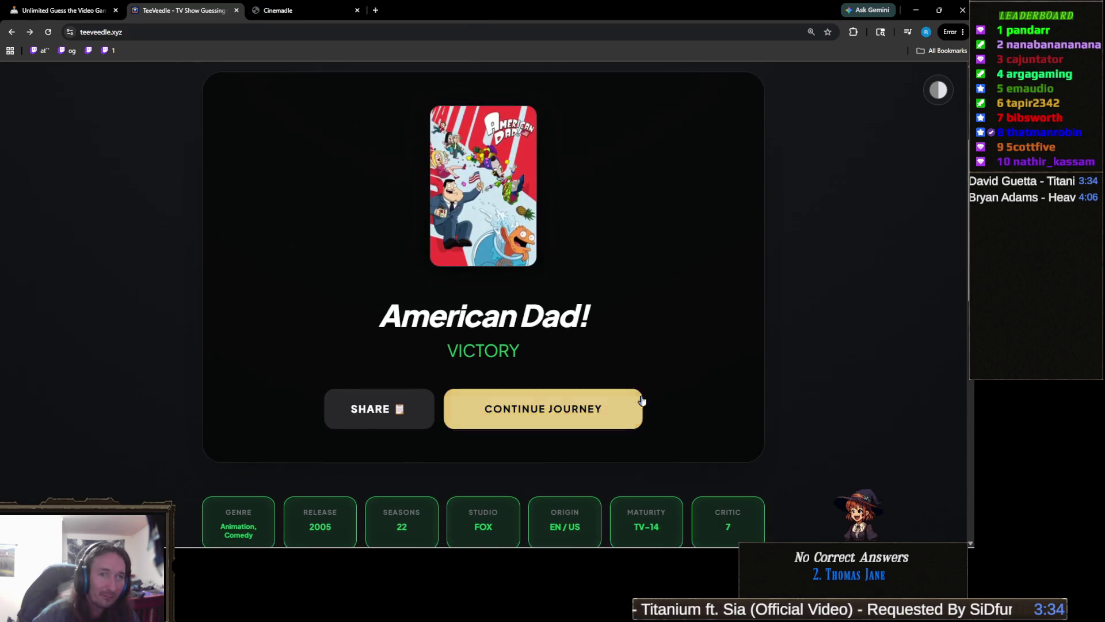
scroll(533, 444, "down", 2)
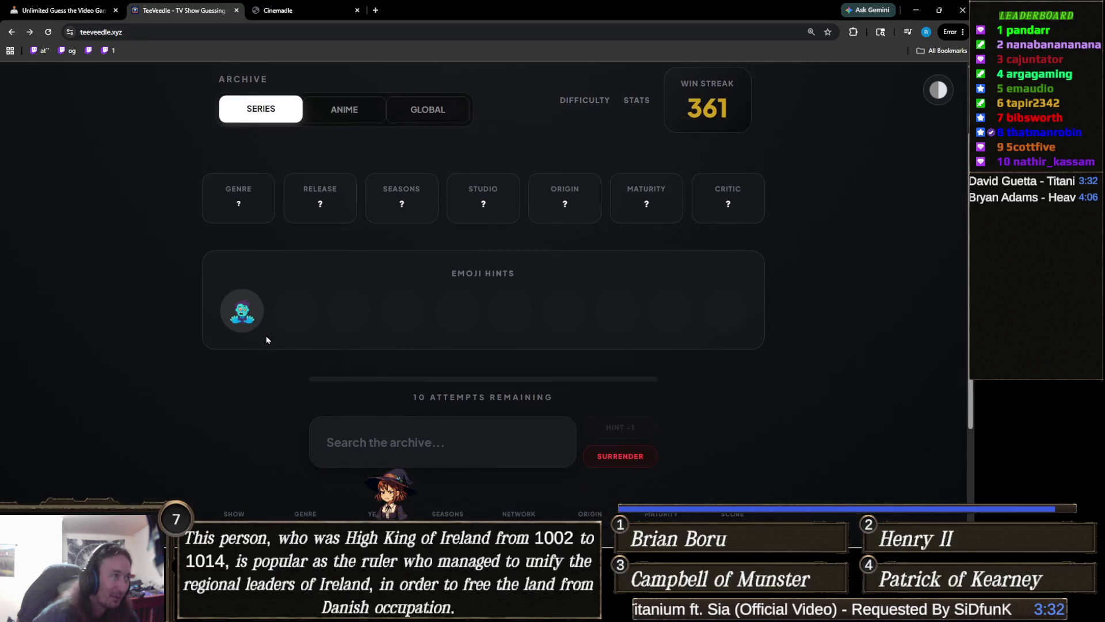
Step: Focus the archive search box to guess the zombie-hinted show
mouse_move(244, 316)
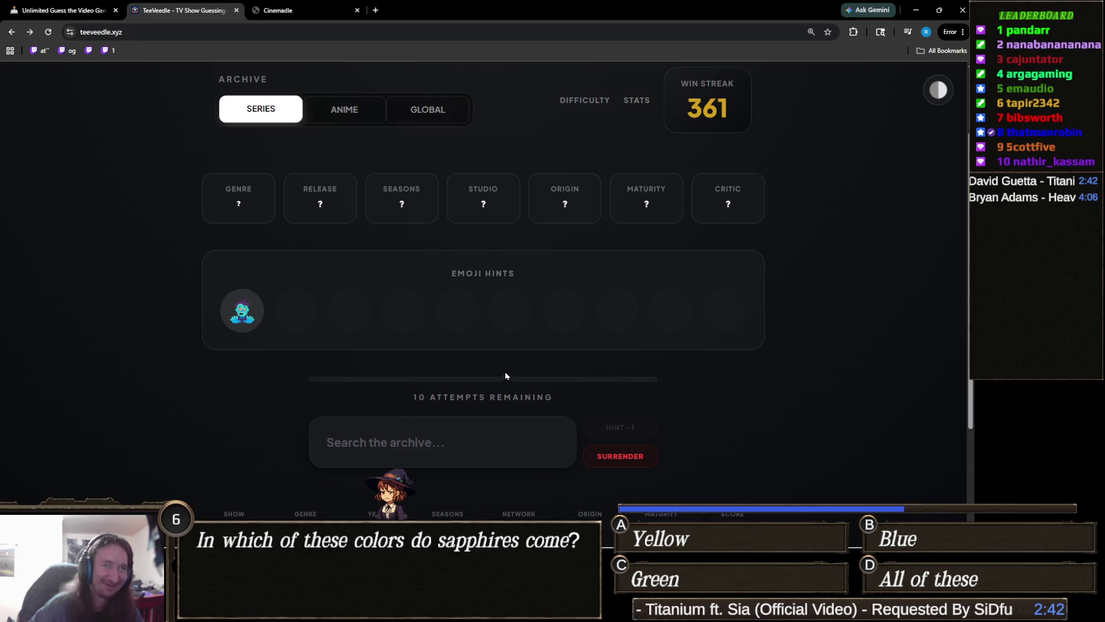
left_click(438, 438)
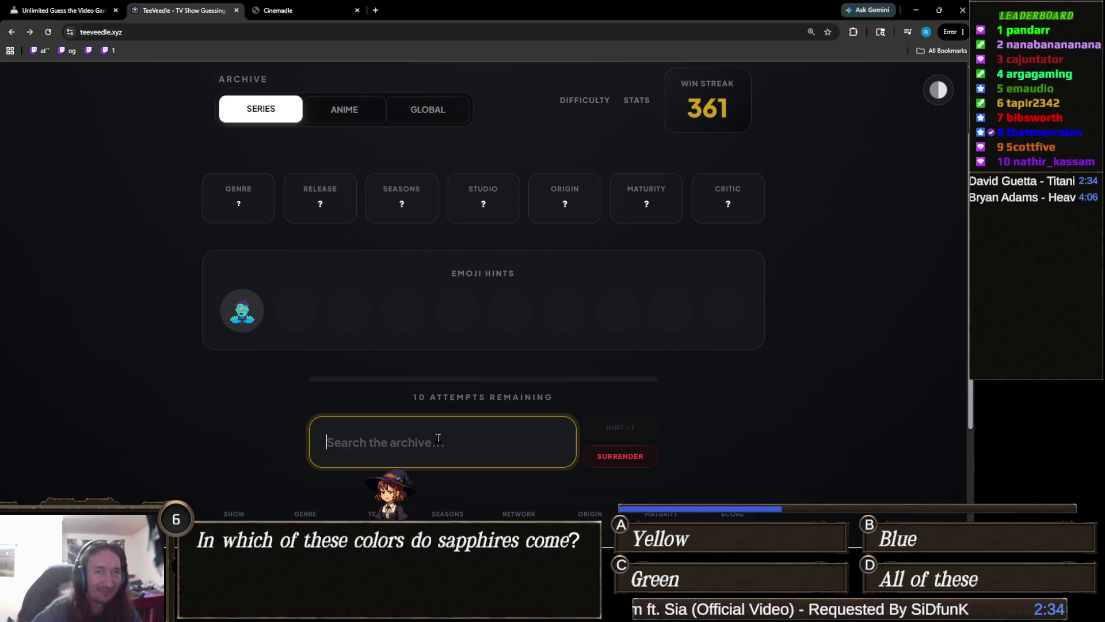
Step: Guess iZombie from the 'iz' suggestions
type("iz")
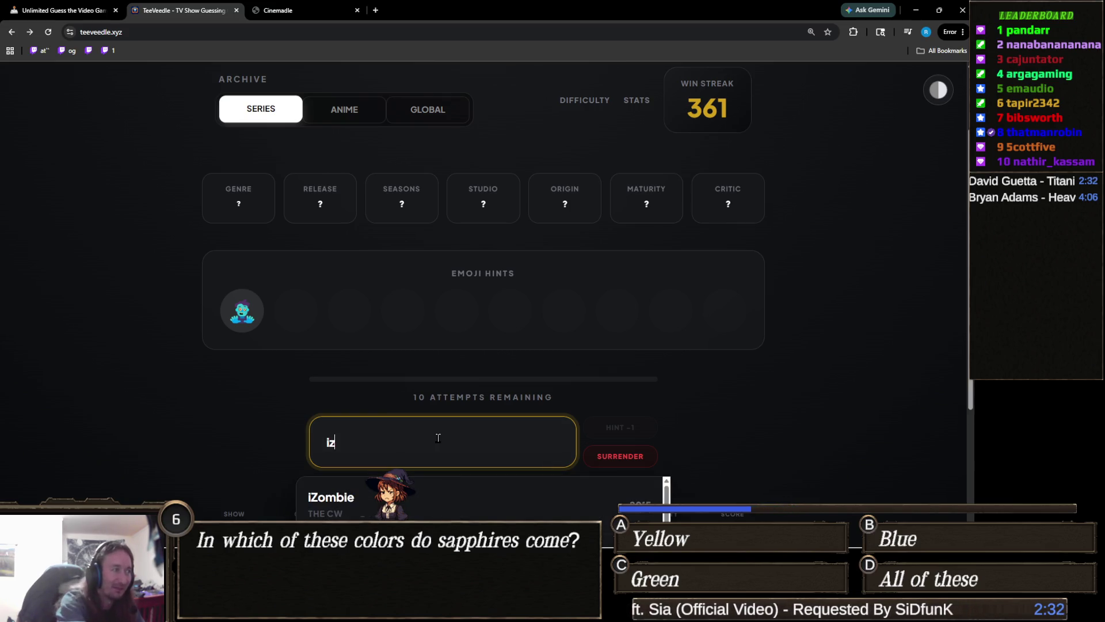
left_click(435, 489)
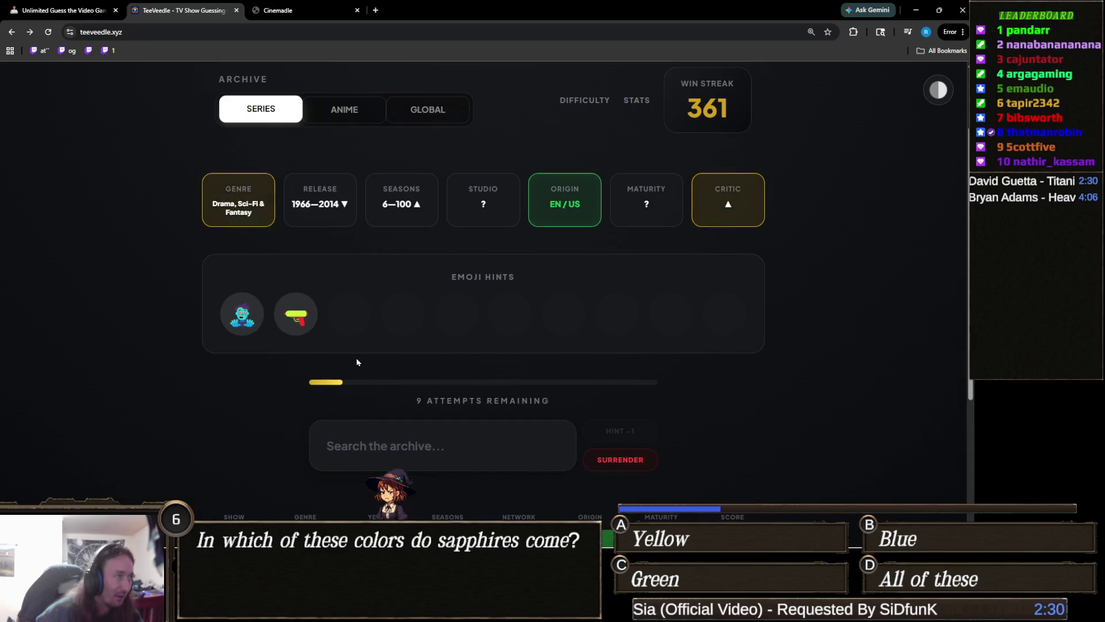
left_click(396, 437)
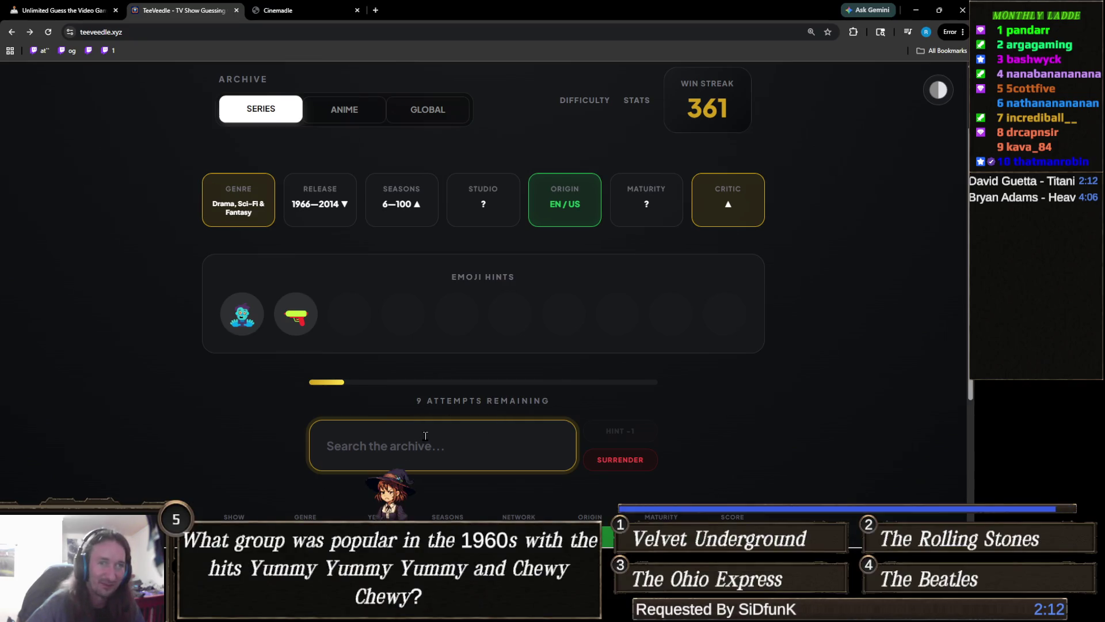
Step: Solve the puzzle with The Walking Dead and continue to a new round
type("th")
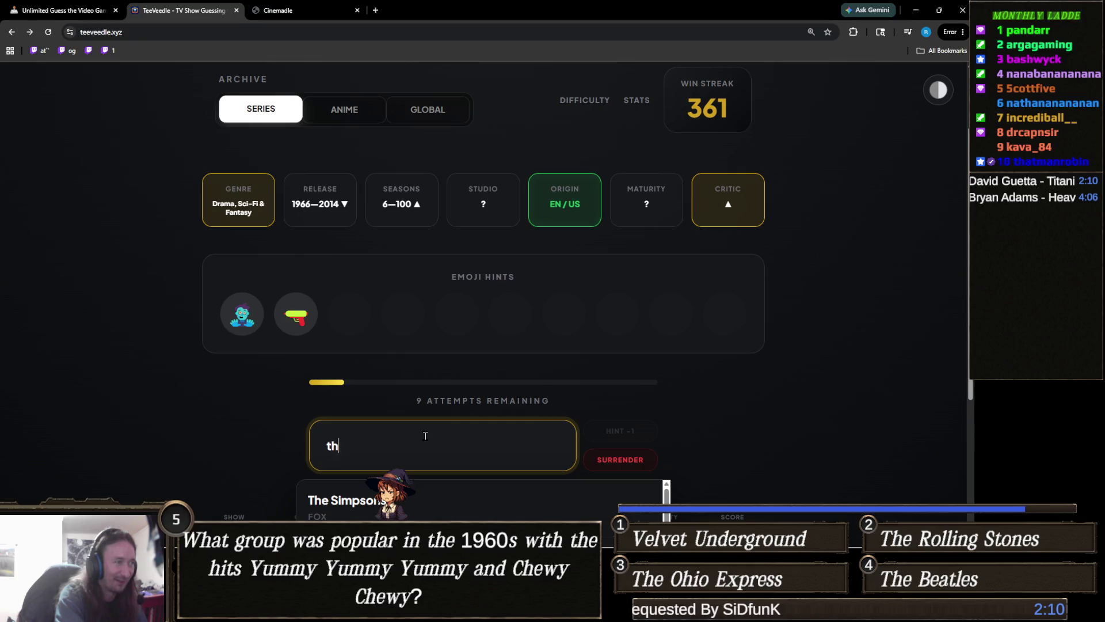
type("e walking")
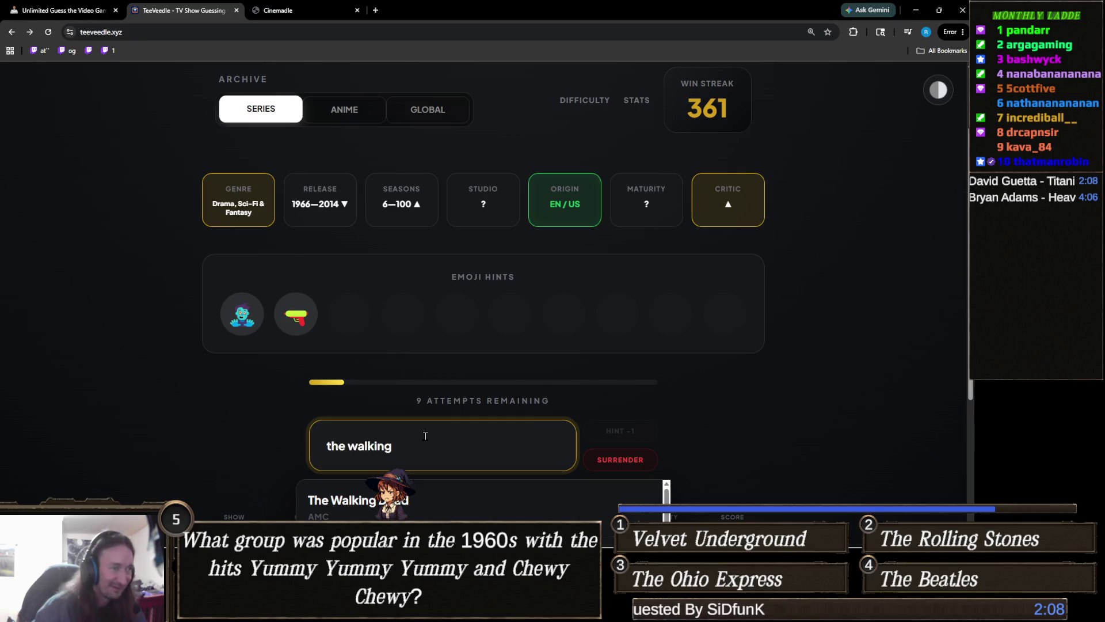
key("Return")
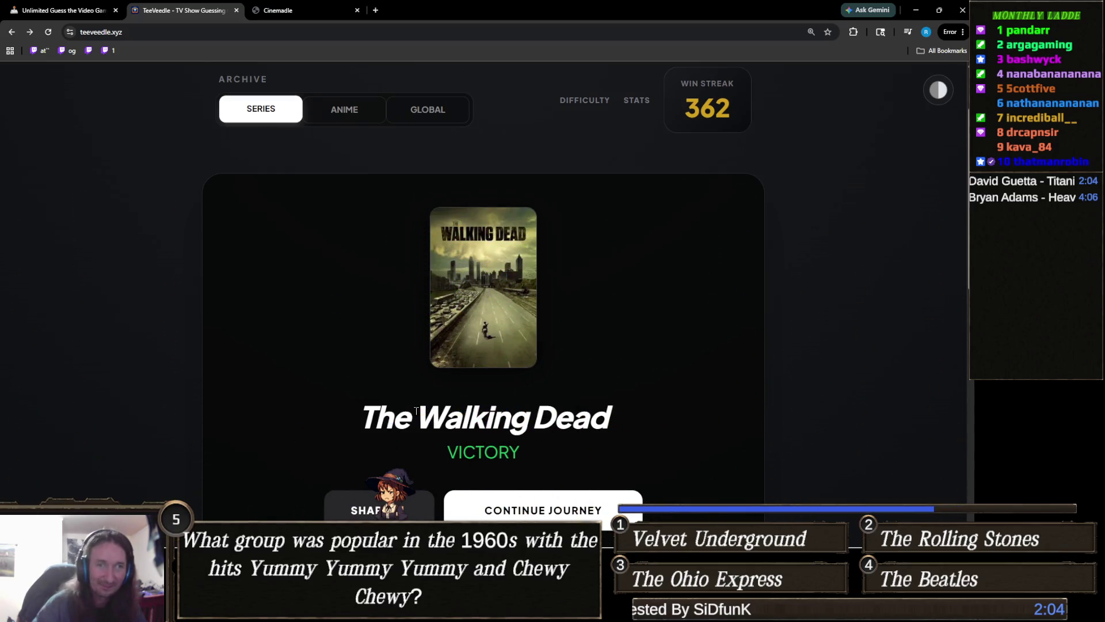
scroll(412, 415, "down", 3)
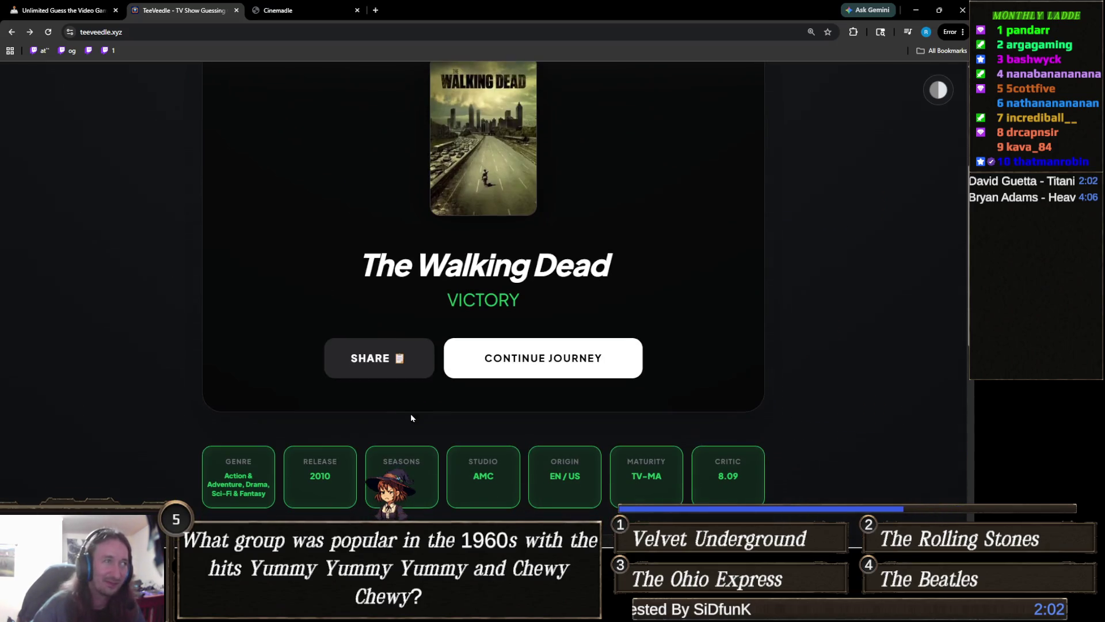
scroll(524, 461, "up", 3)
scroll(576, 437, "down", 2)
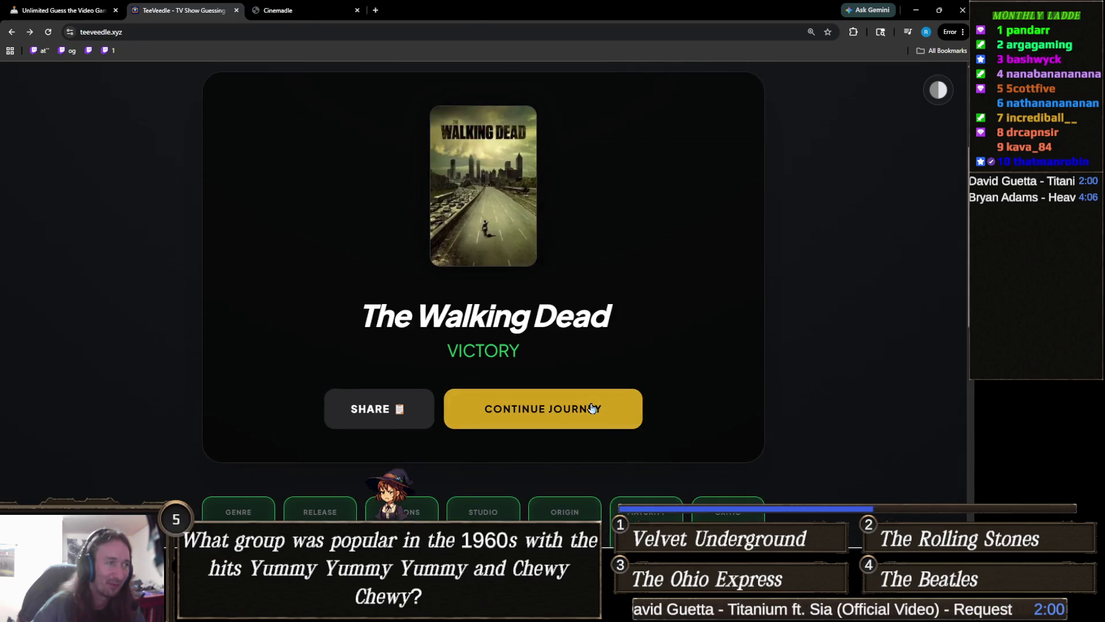
left_click(591, 409)
mouse_move(244, 413)
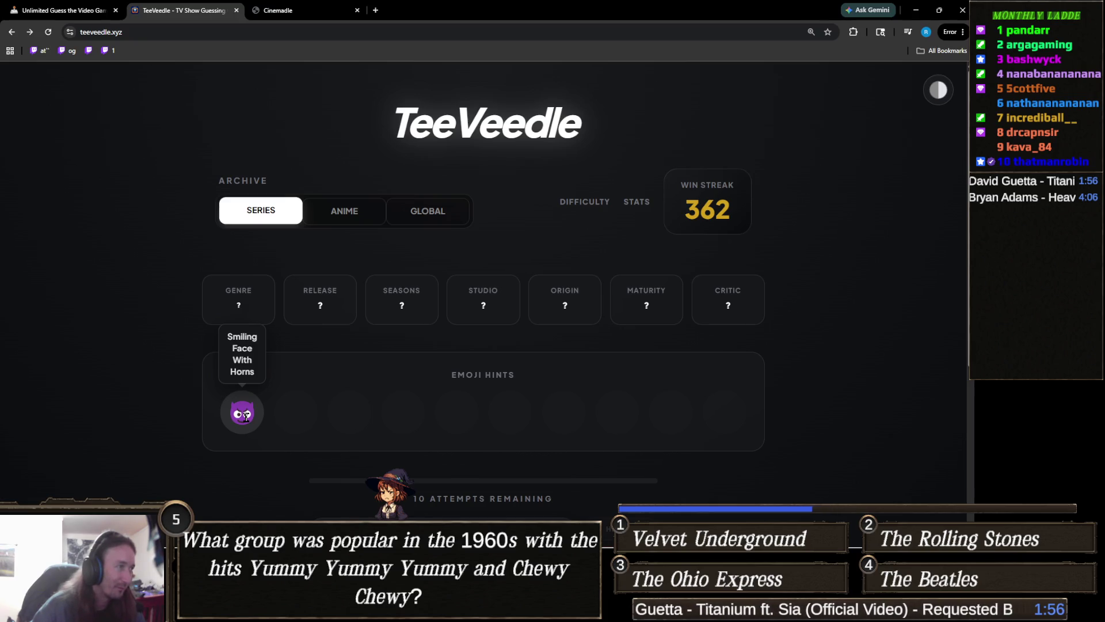
Step: Submit Lucifer as the first guess, correcting the 'luuc' typo
scroll(245, 414, "down", 2)
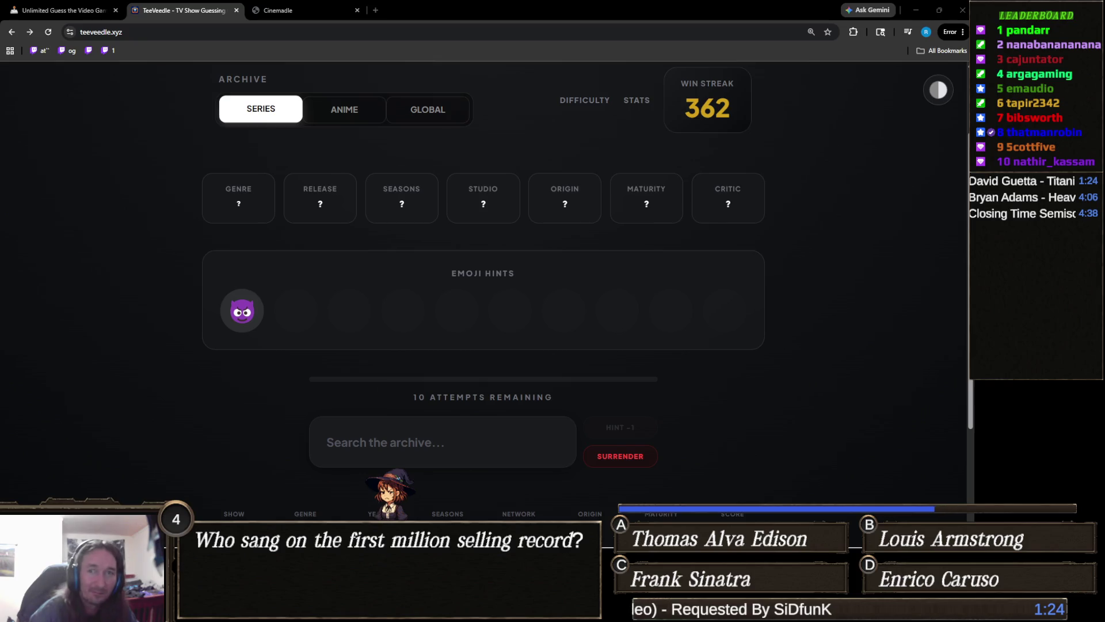
left_click(415, 441)
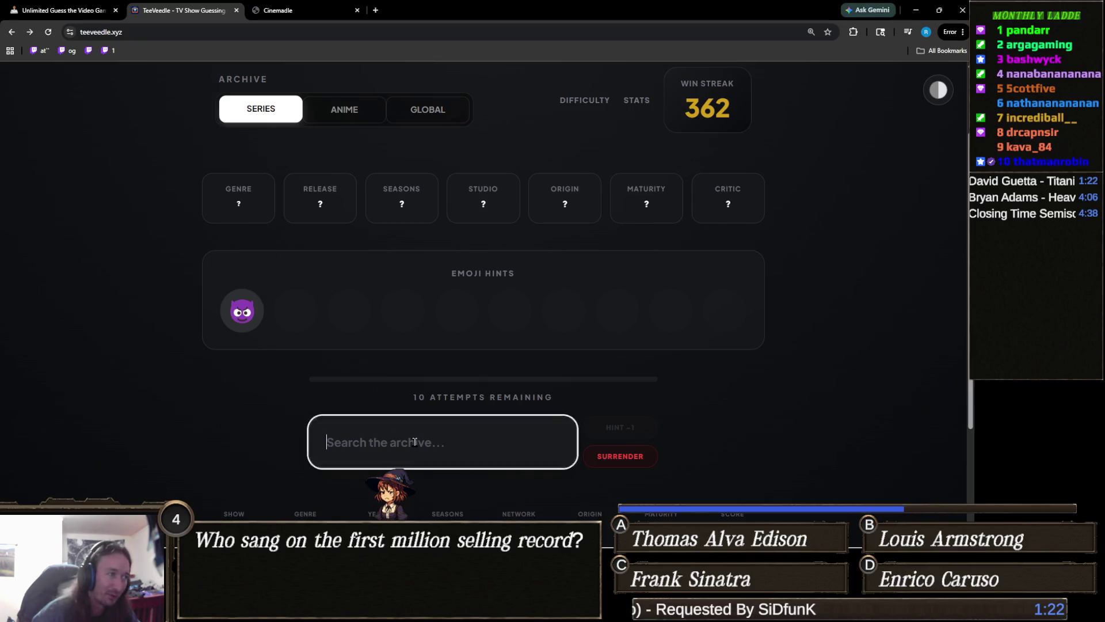
type("luuc")
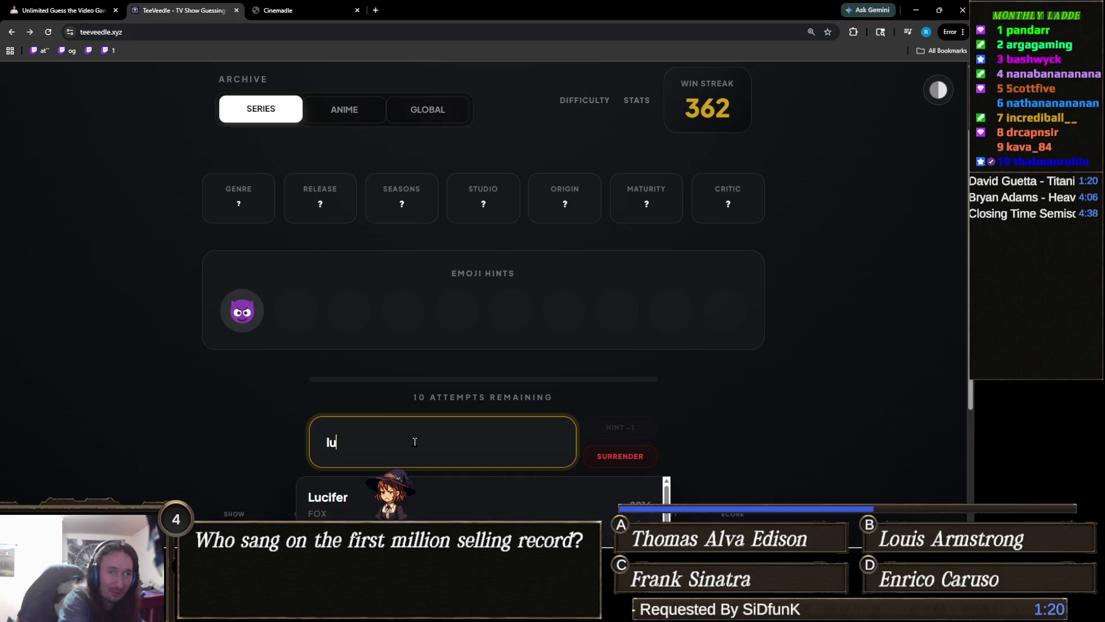
key("BackSpace")
key("BackSpace")
type("cif")
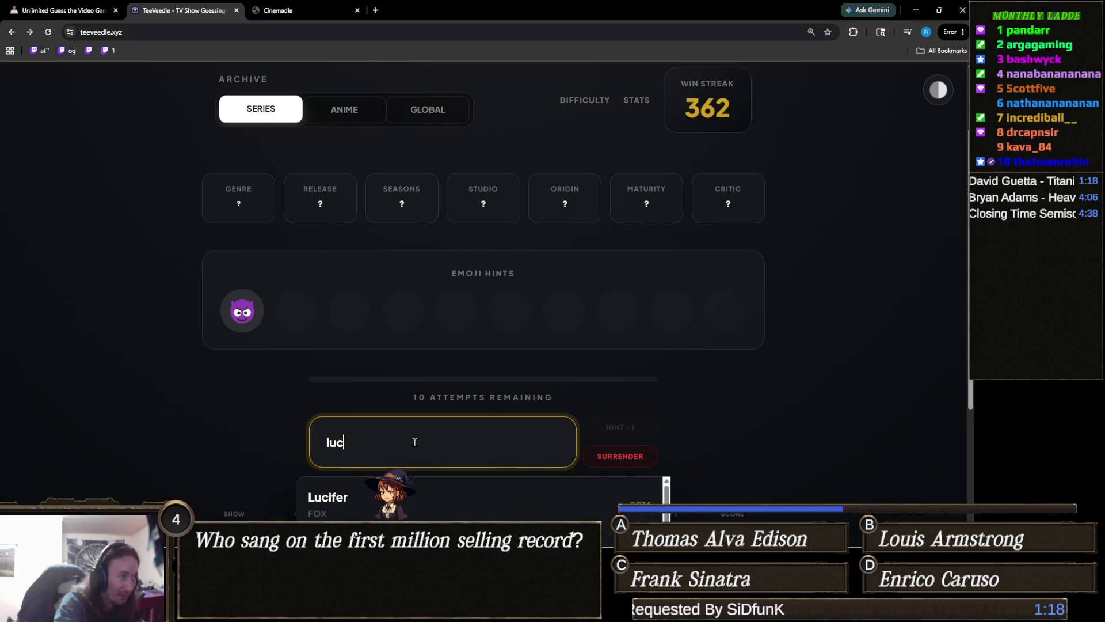
key("Return")
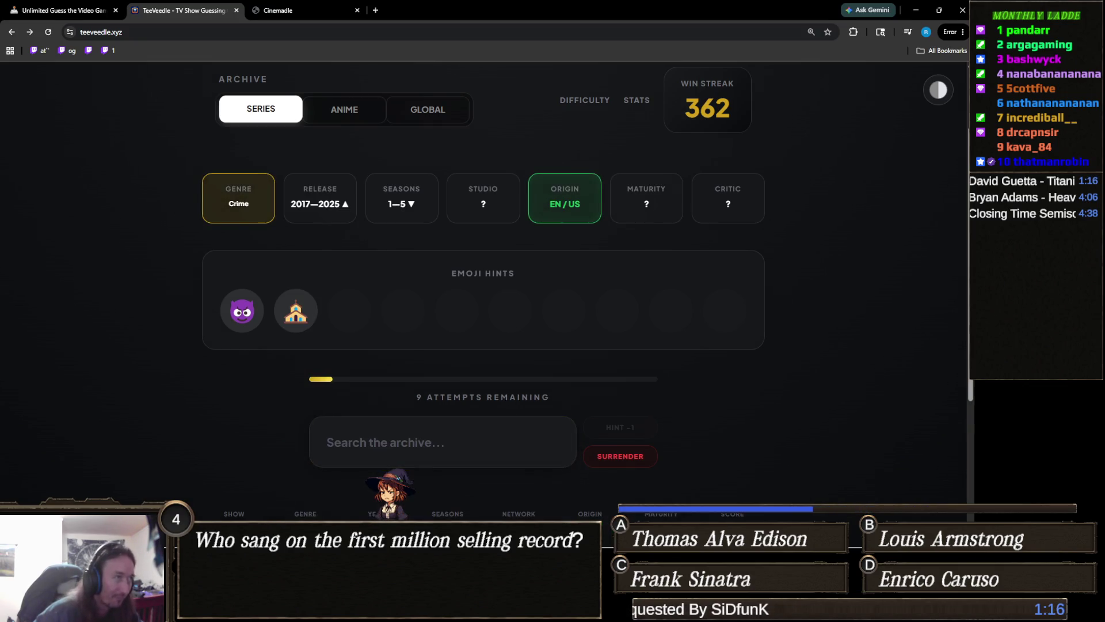
mouse_move(300, 308)
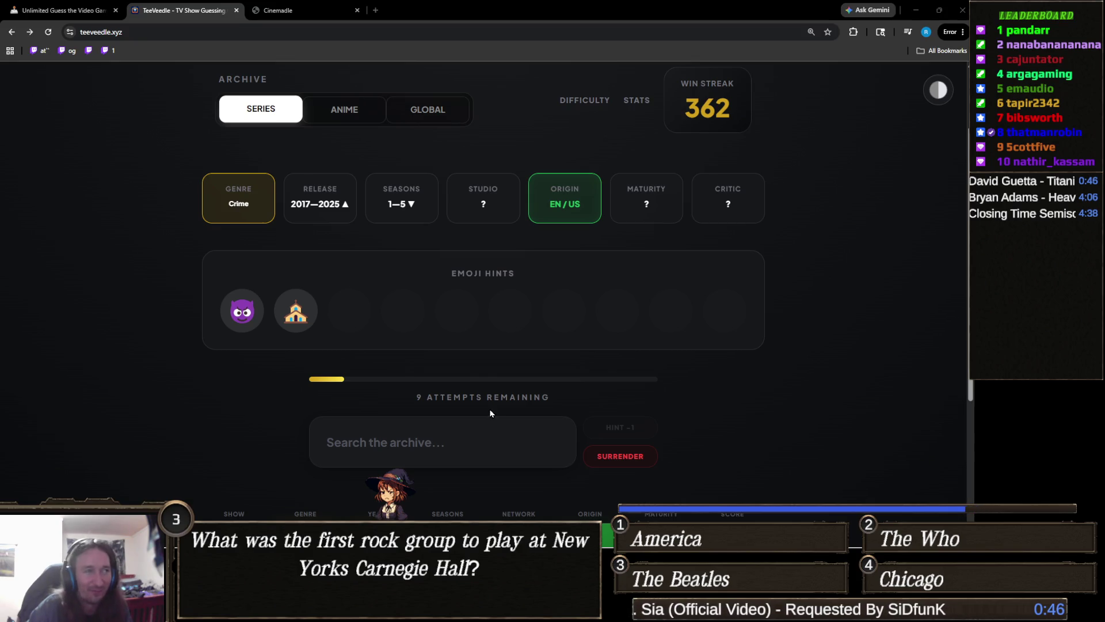
Step: Guess Preacher from the 'preac' search suggestions and check the clue rows
left_click(431, 443)
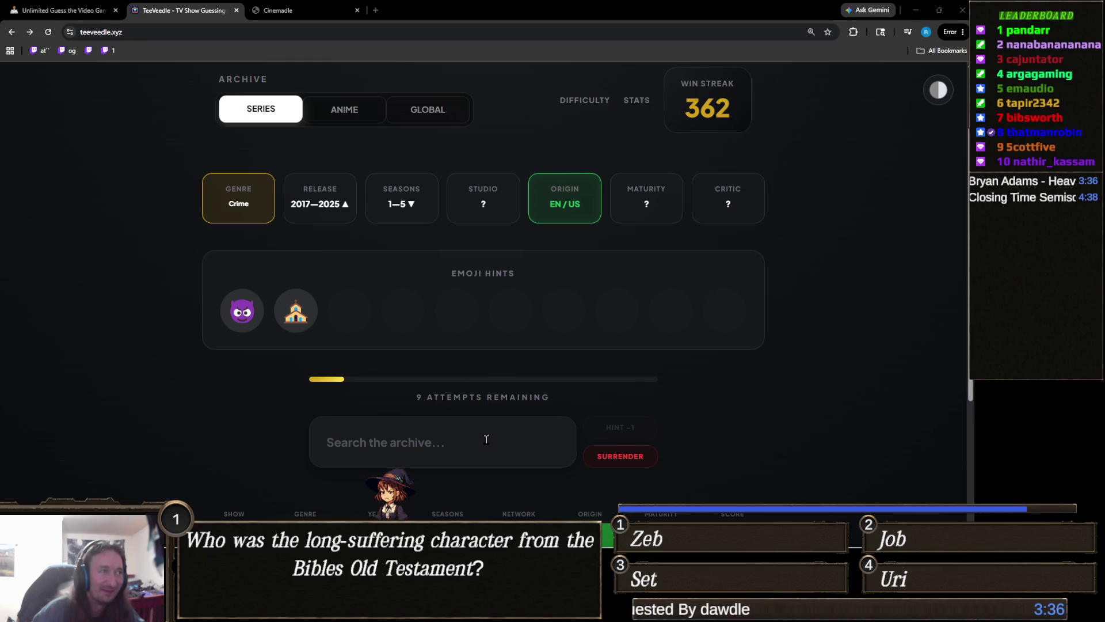
left_click(450, 435)
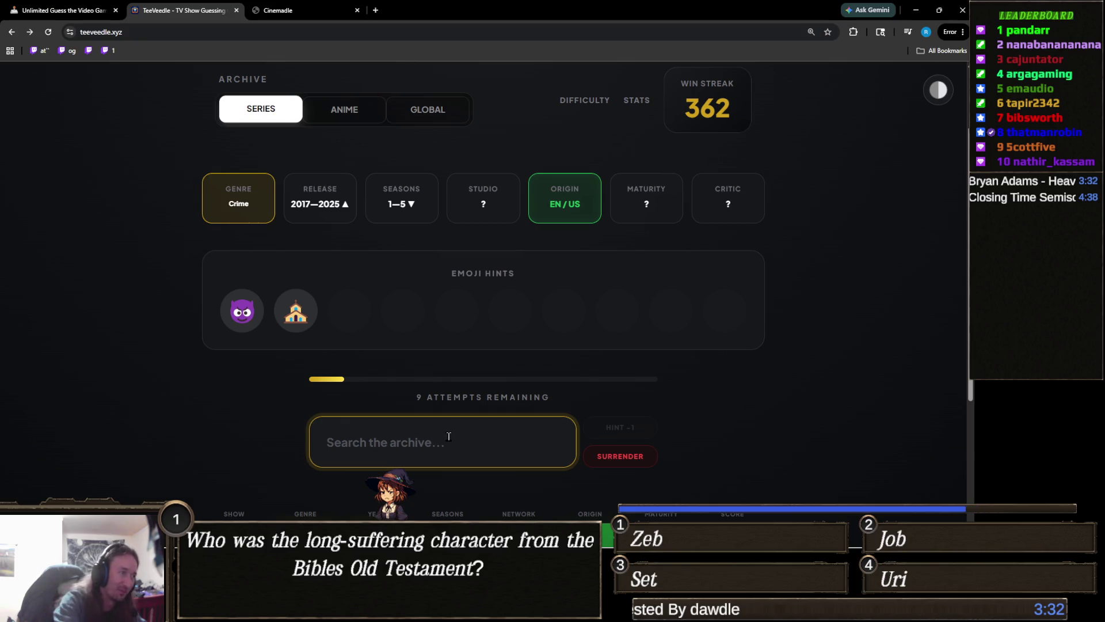
type("preac")
left_click(441, 507)
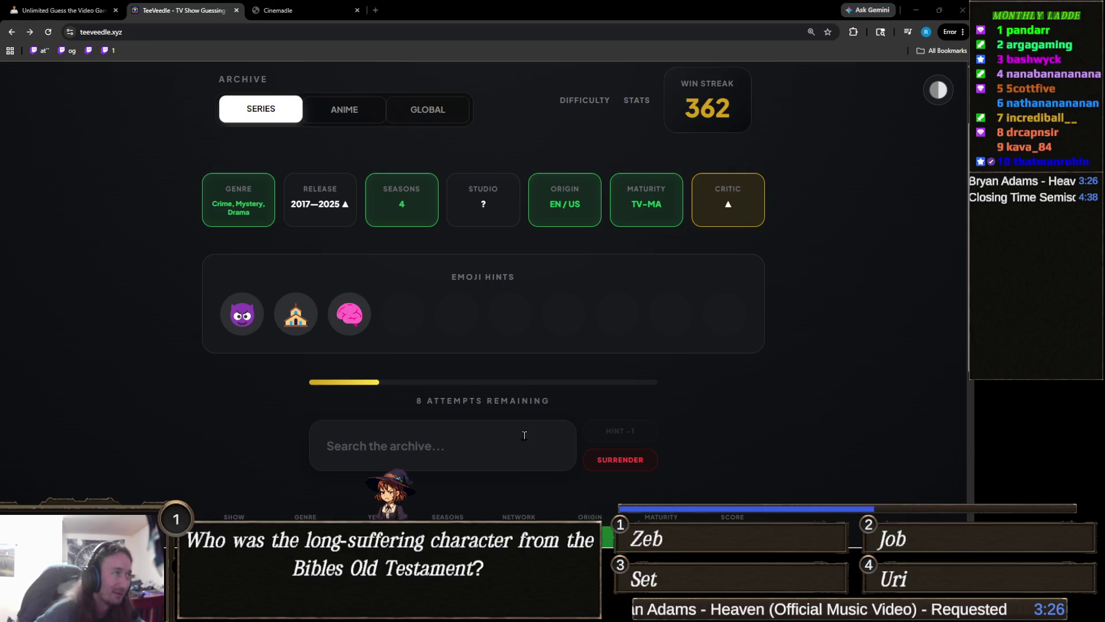
left_click(454, 441)
scroll(505, 427, "down", 4)
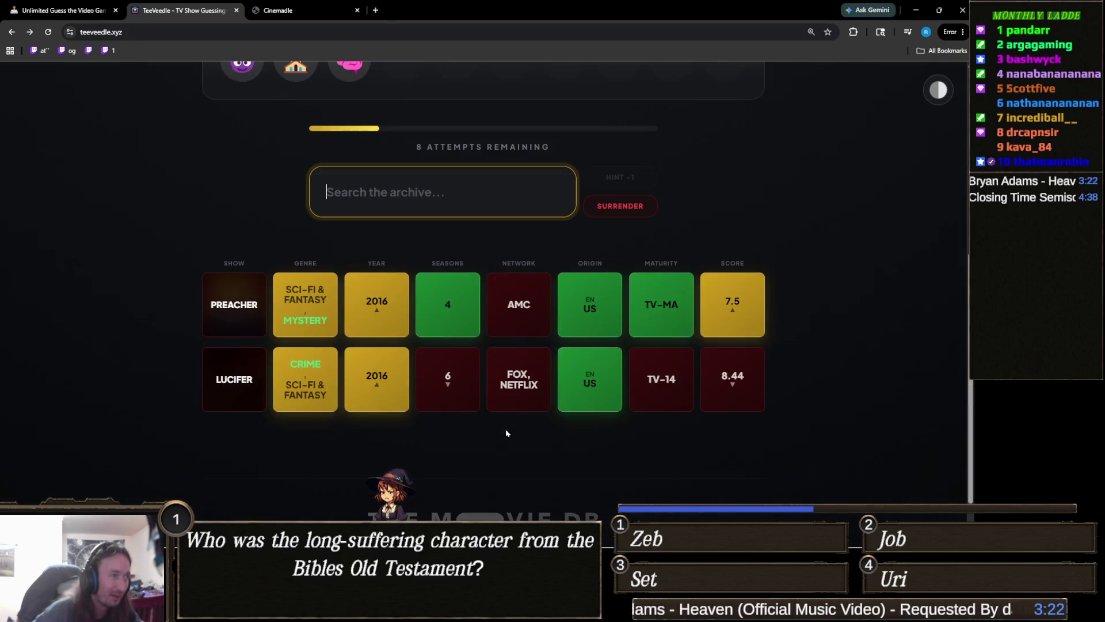
scroll(509, 440, "up", 3)
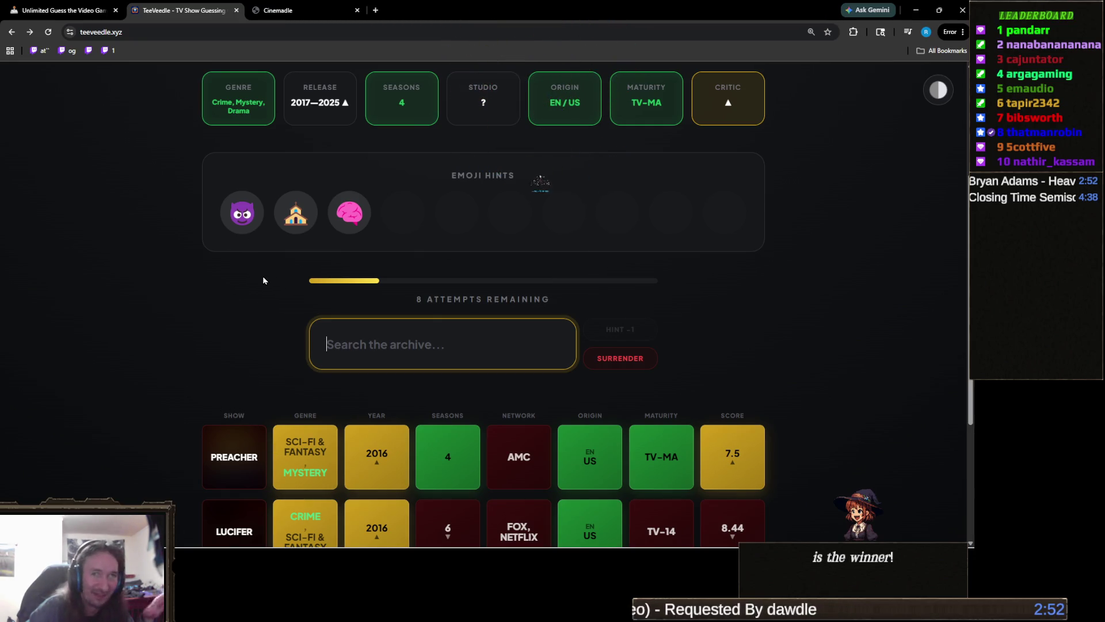
Step: Type 'right' into the archive search to list matching shows
mouse_move(278, 223)
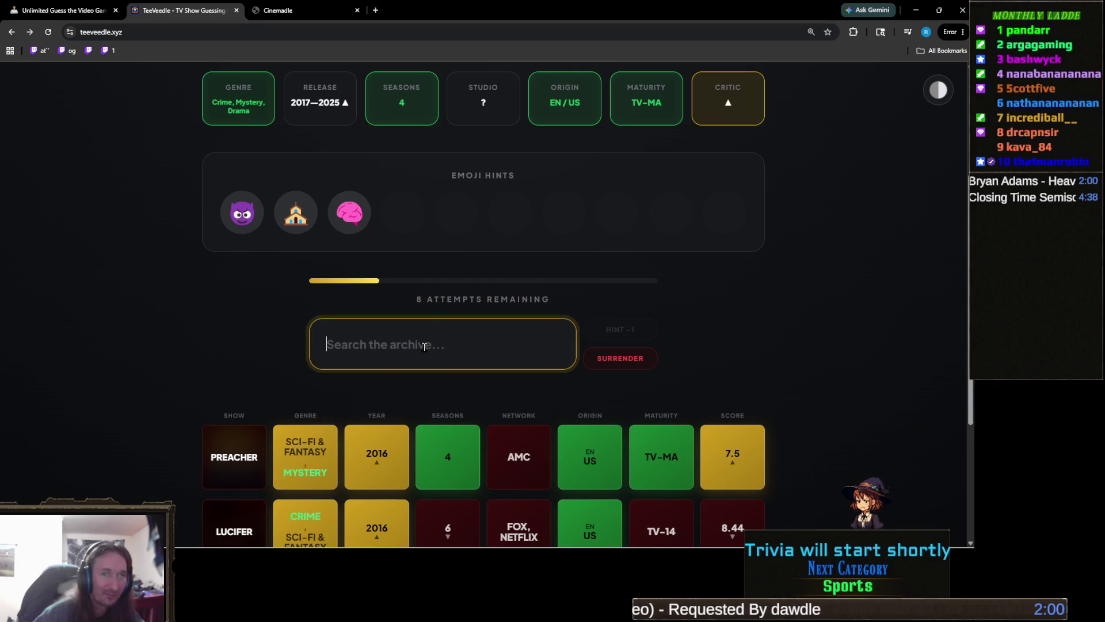
type("r")
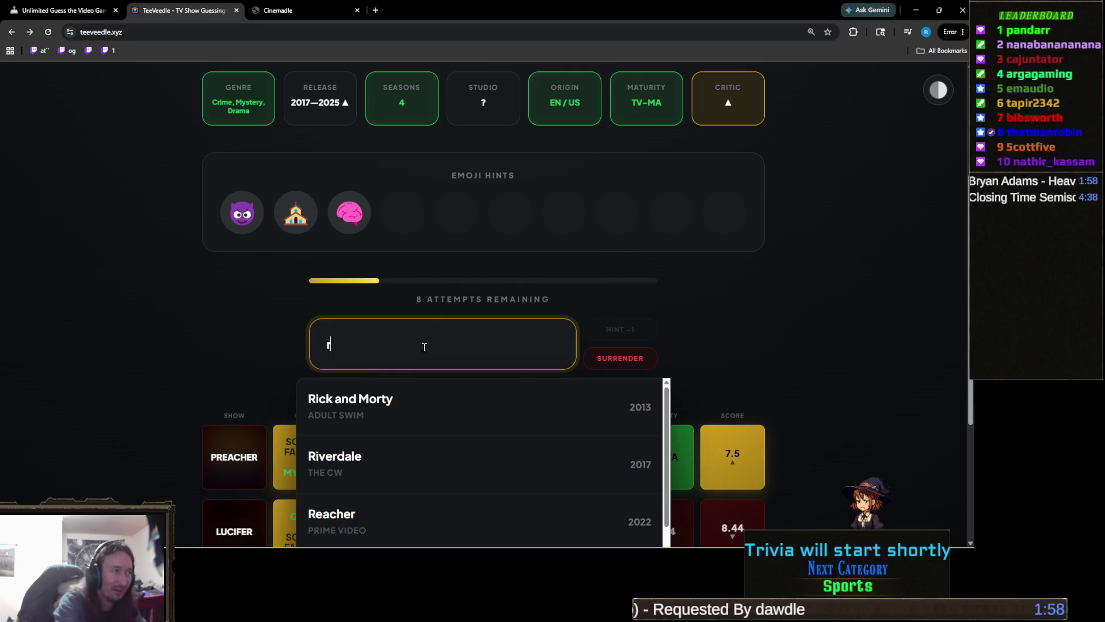
type("ight")
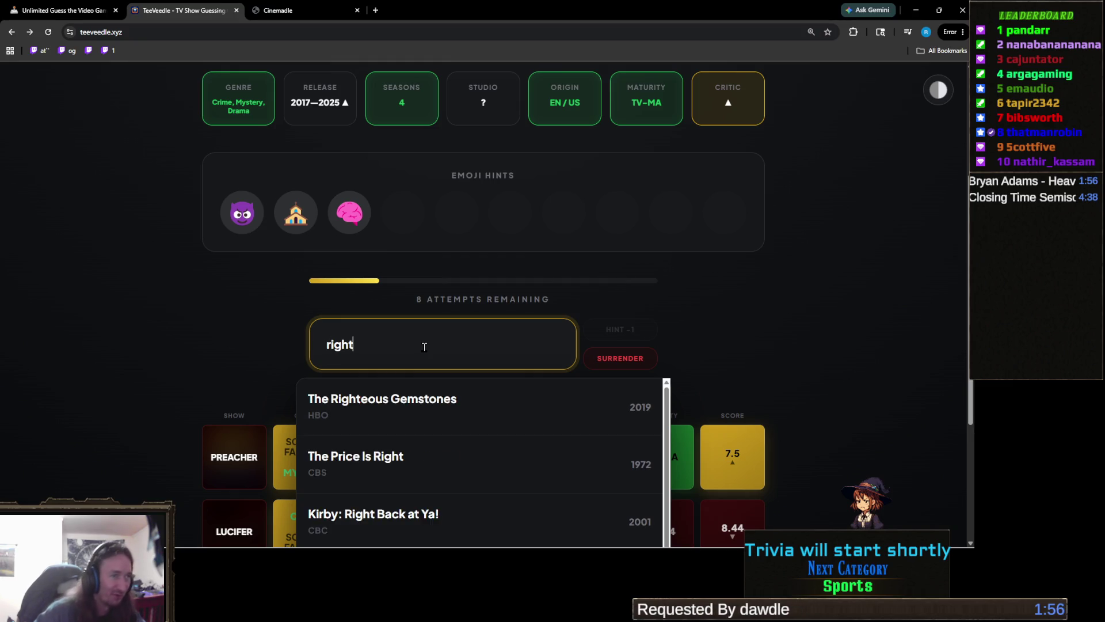
Step: Guess The Righteous Gemstones, then Grey's Anatomy
key("Return")
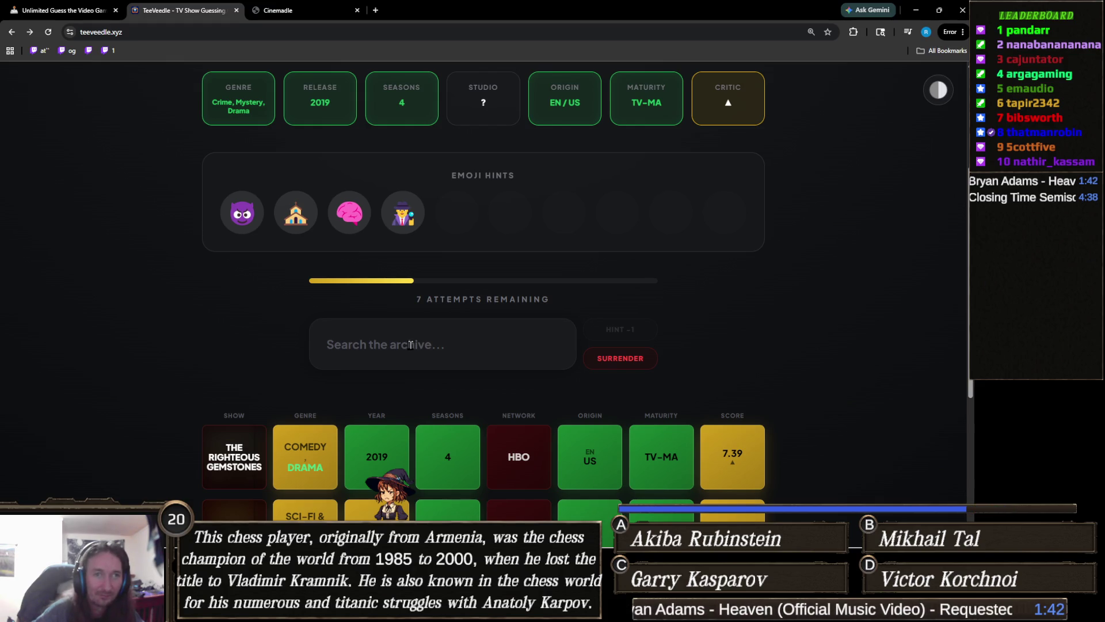
left_click(410, 344)
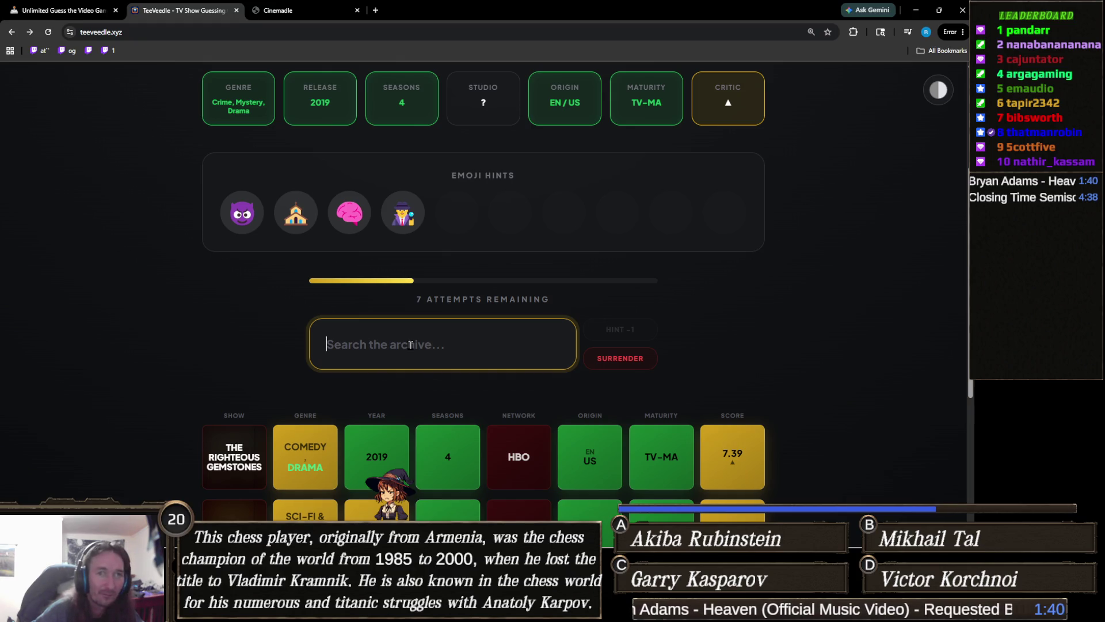
type("g")
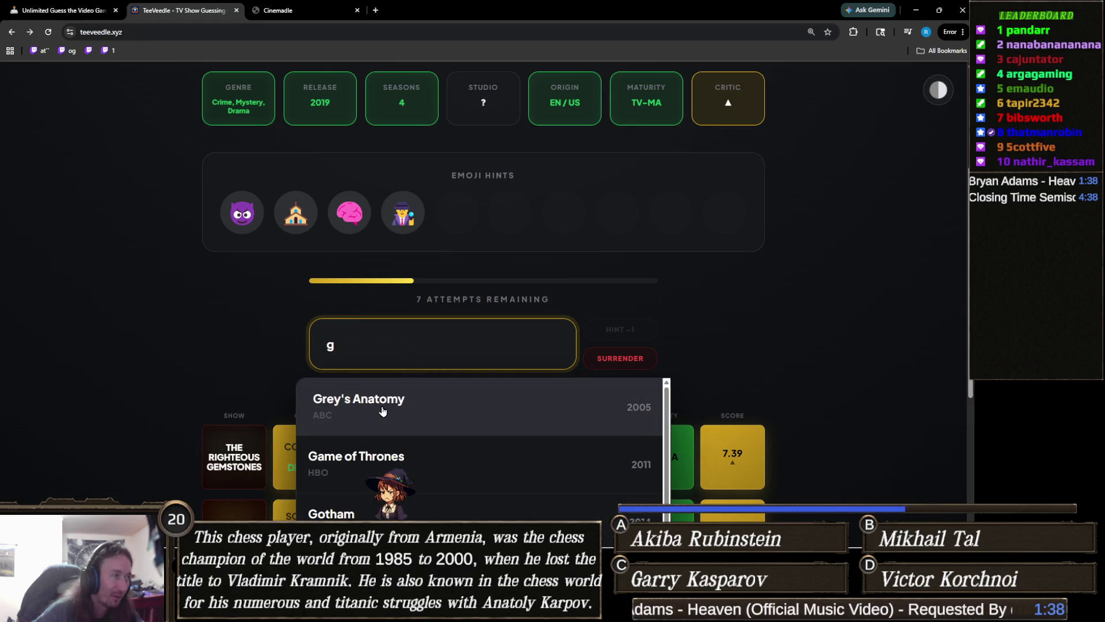
left_click(374, 403)
Step: Reveal the description hint, solve with Evil, and continue to a new round
left_click(632, 328)
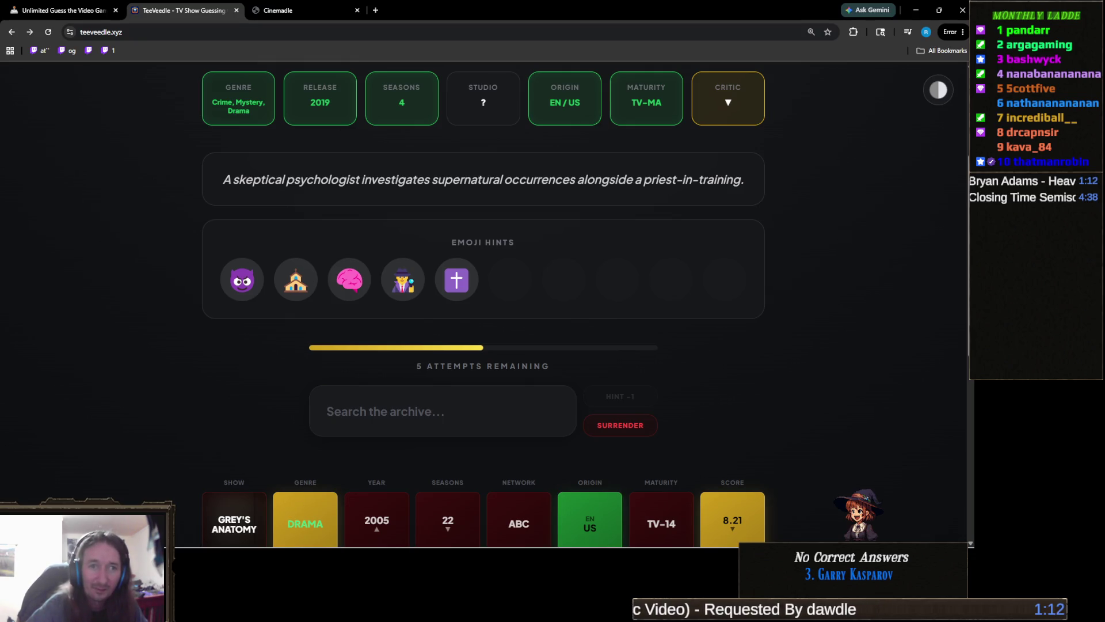
left_click(473, 404)
type("evil")
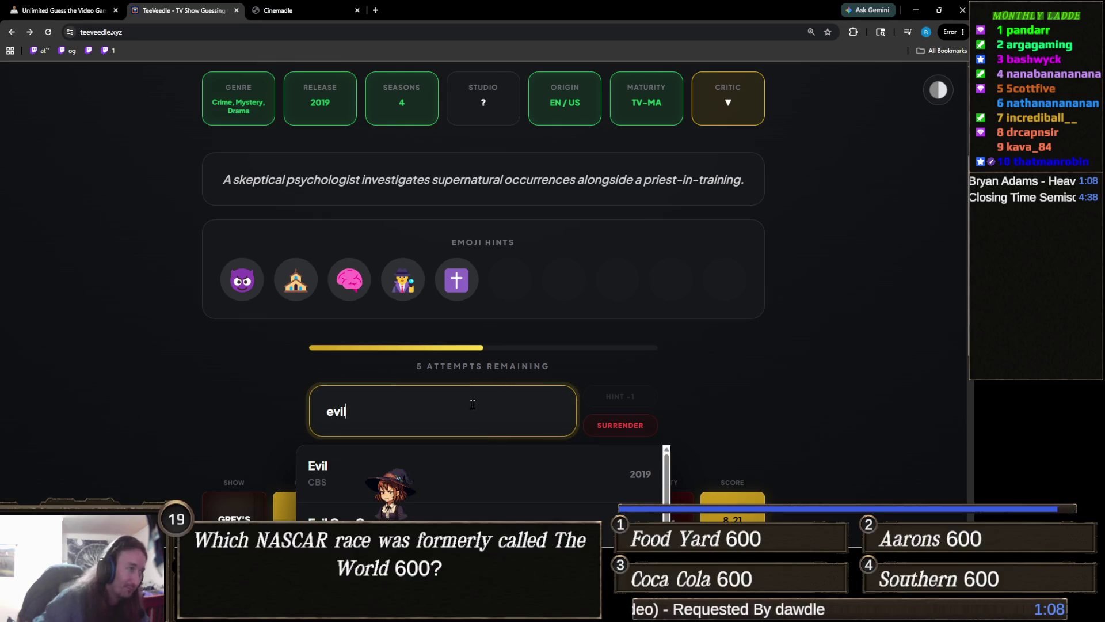
left_click(457, 473)
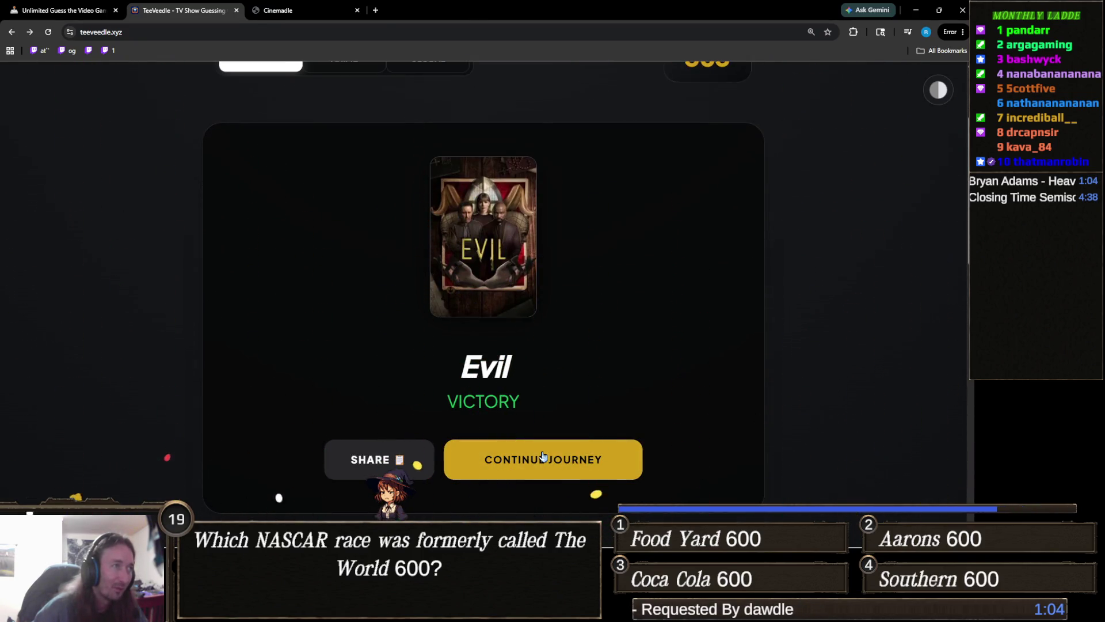
left_click(543, 458)
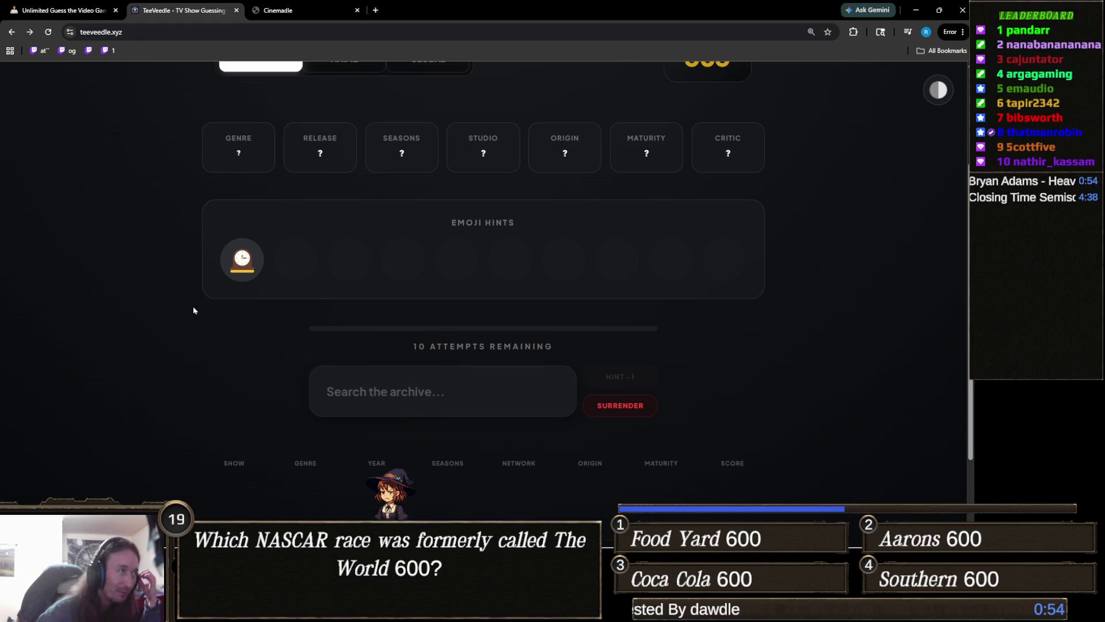
Step: Guess 12 Monkeys from the '12' suggestions
mouse_move(249, 247)
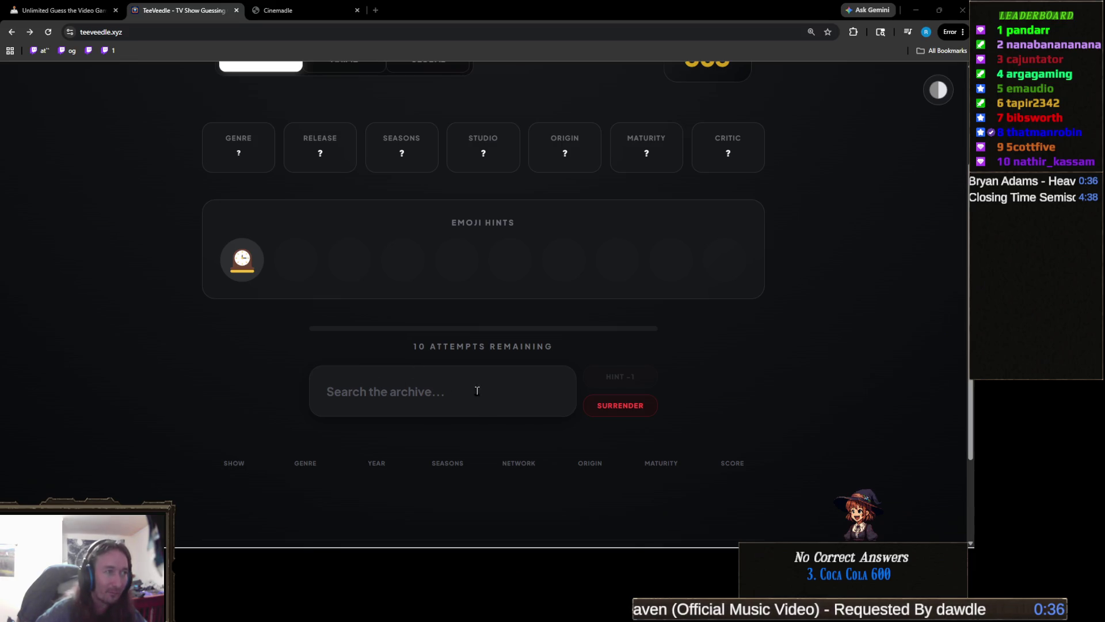
left_click(420, 387)
type("12")
left_click(345, 453)
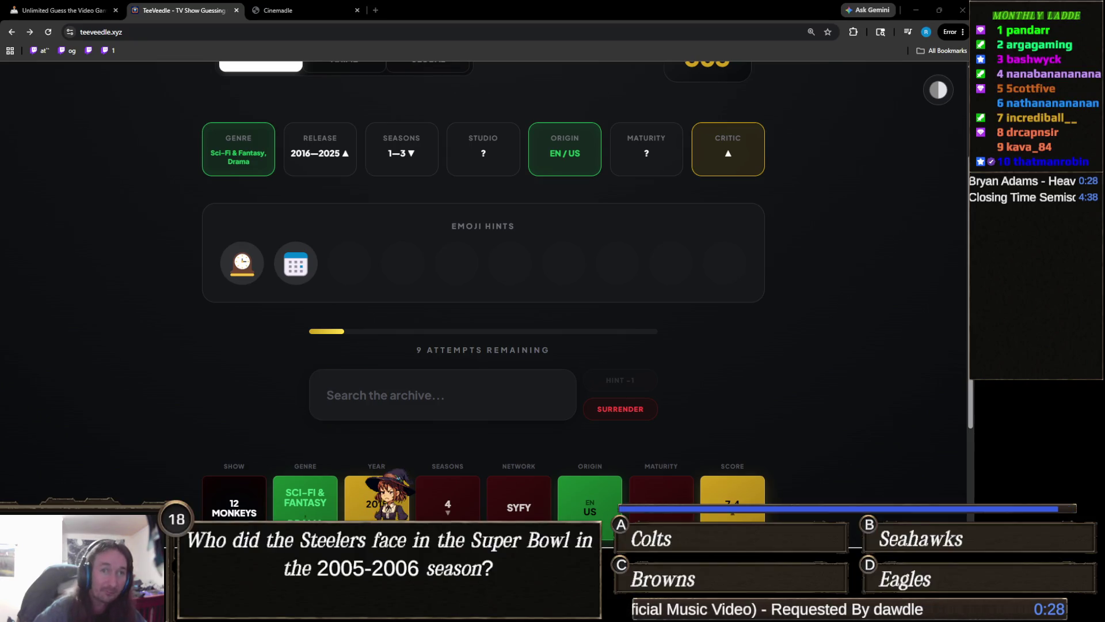
Step: Guess Quantum Leap (New) from the 'quantum l' suggestions
left_click(426, 398)
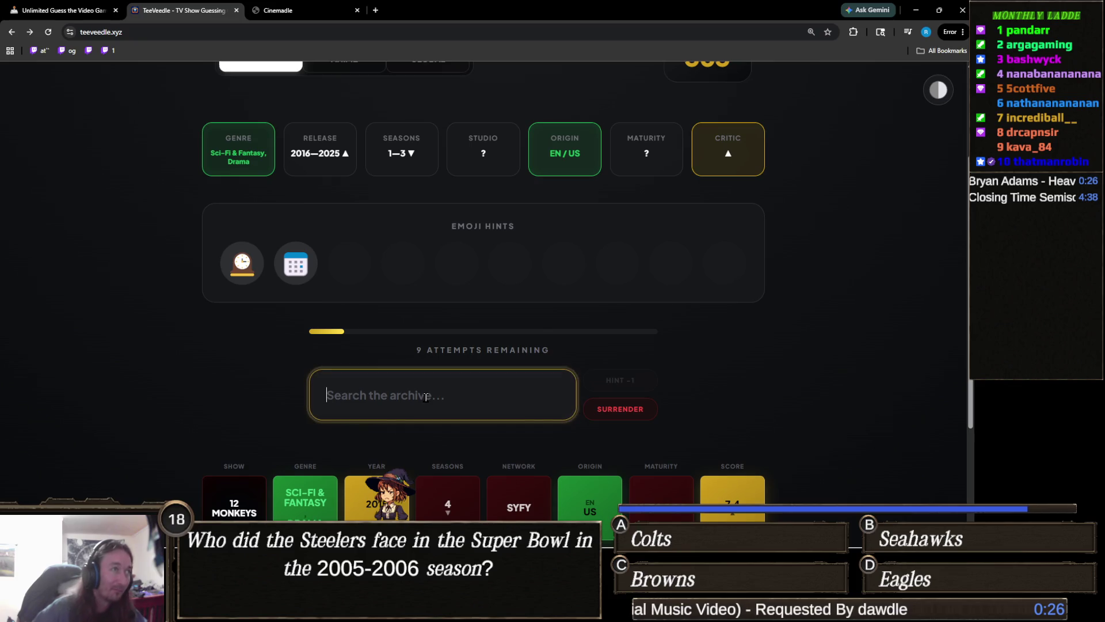
type("quantum l")
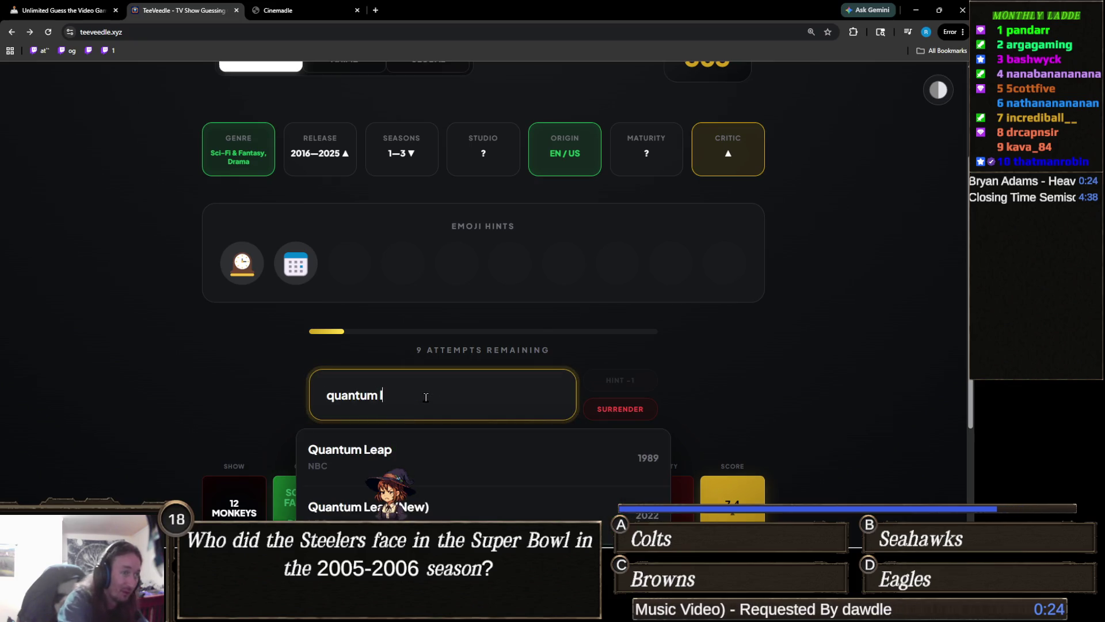
left_click(374, 502)
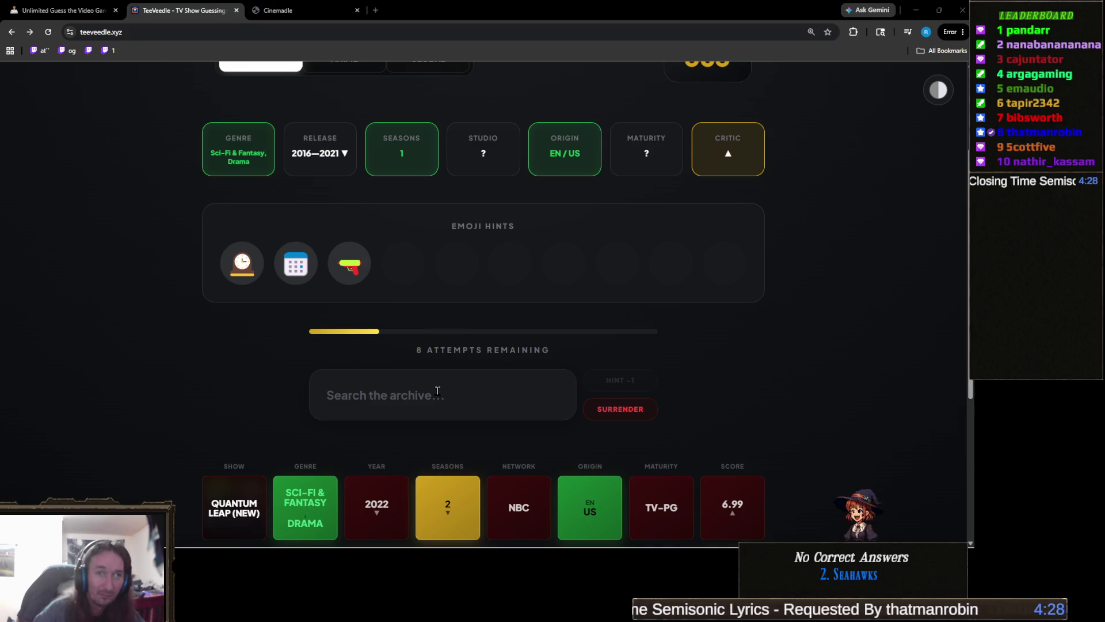
Step: Guess 11.22.63 from the '63' suggestions
left_click(436, 389)
type("63")
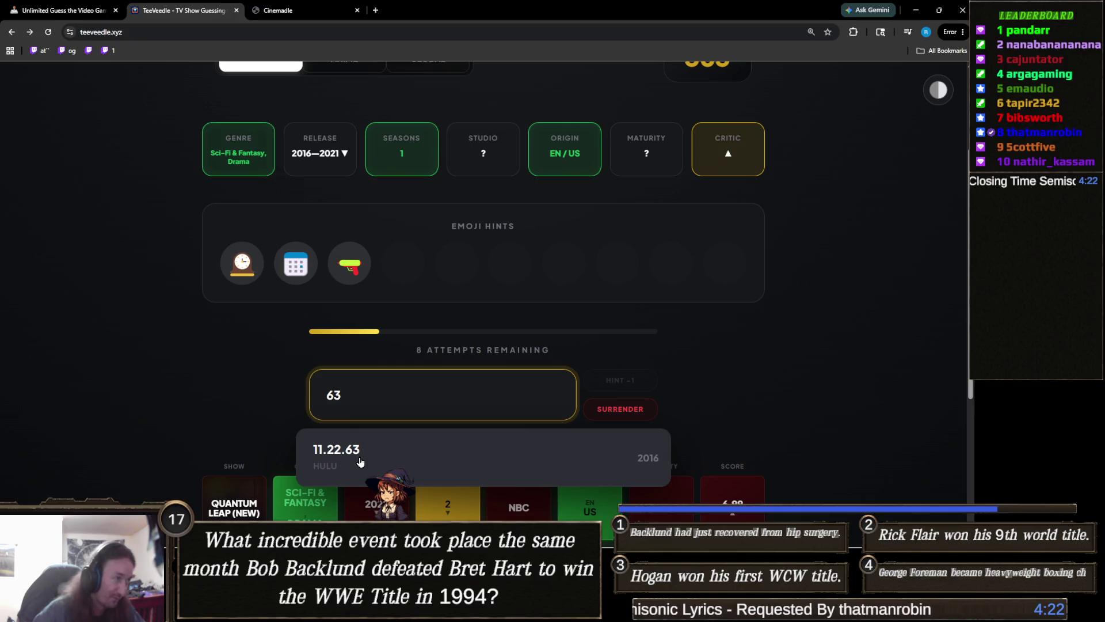
left_click(360, 461)
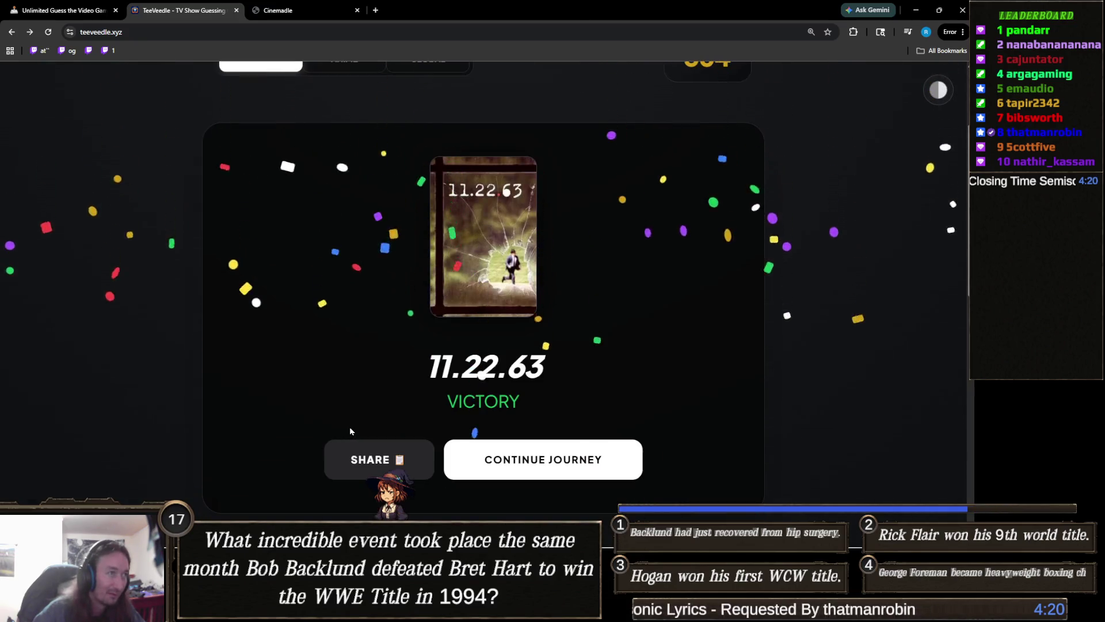
Step: Scroll to view the 11.22.63 victory details and the 364 win streak
scroll(350, 431, "up", 1)
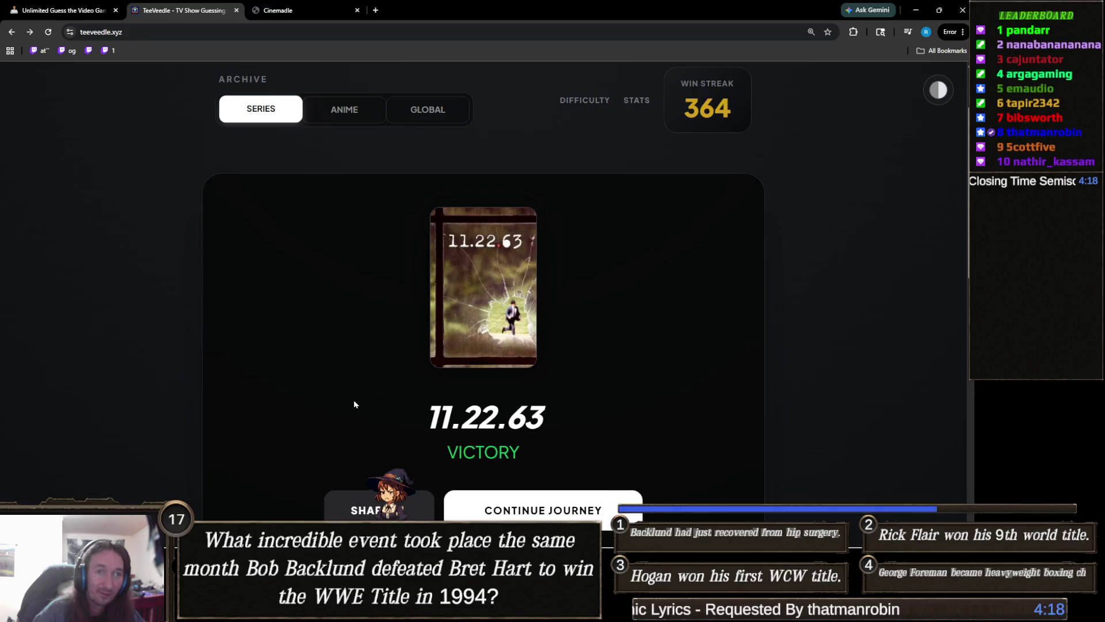
scroll(353, 403, "down", 6)
scroll(377, 391, "up", 3)
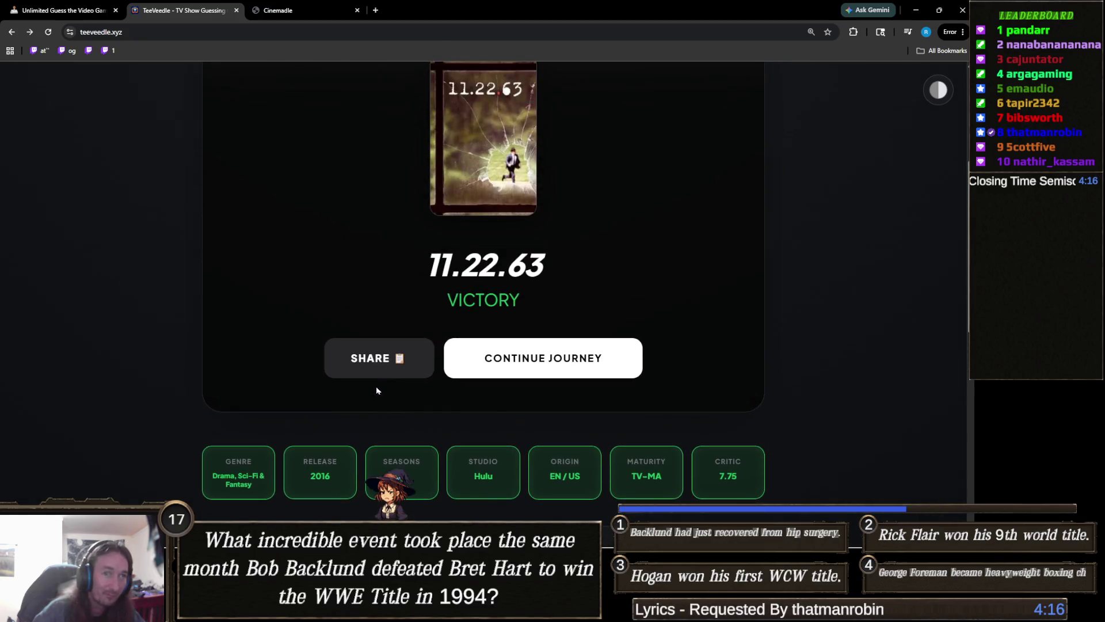
scroll(377, 390, "up", 3)
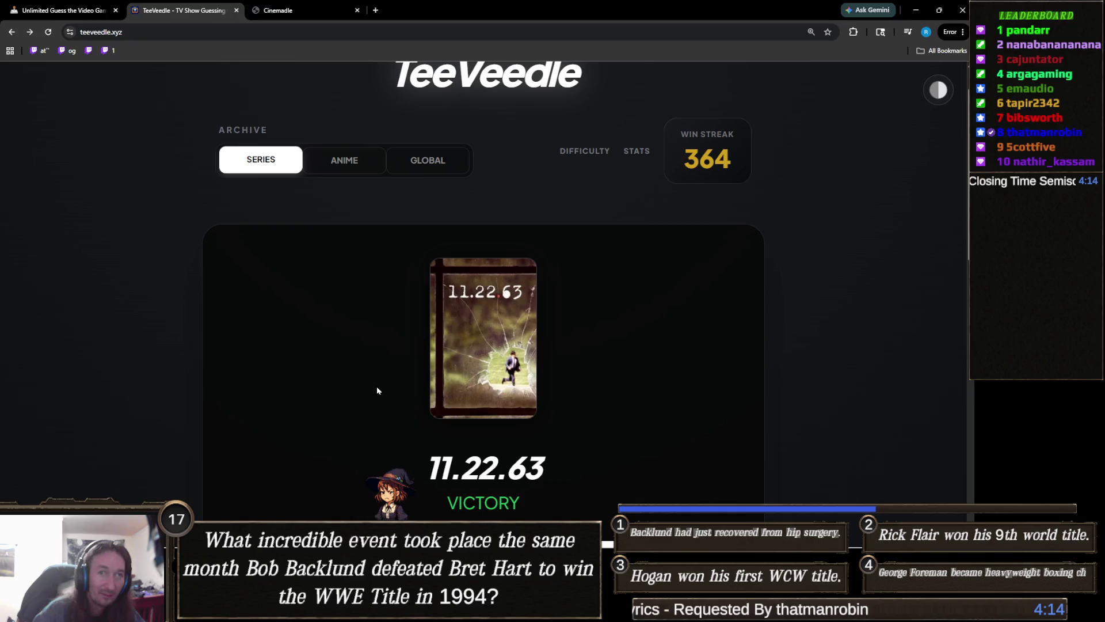